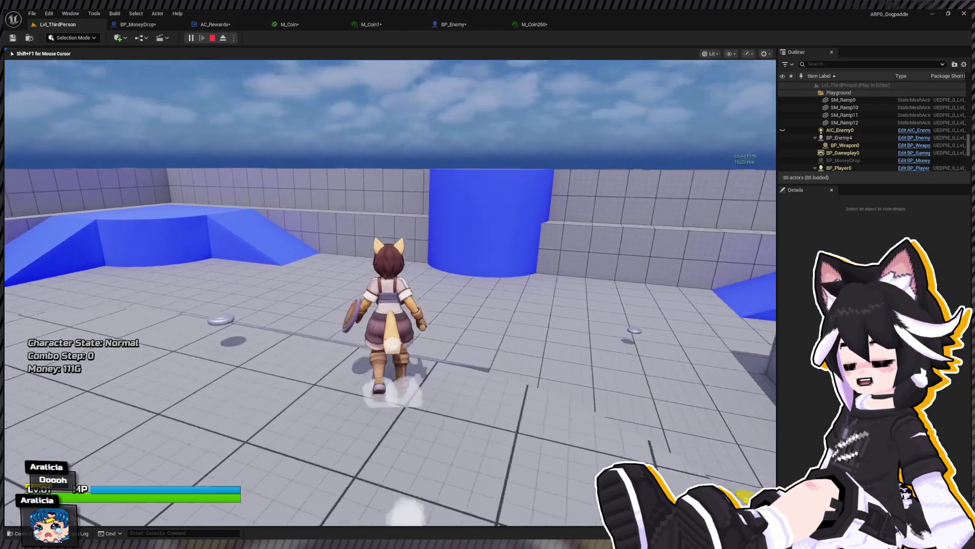
Stop the playtest and open the BP_MoneyDrop blueprint from the Content Drawer
{"action": "key", "text": "Escape"}
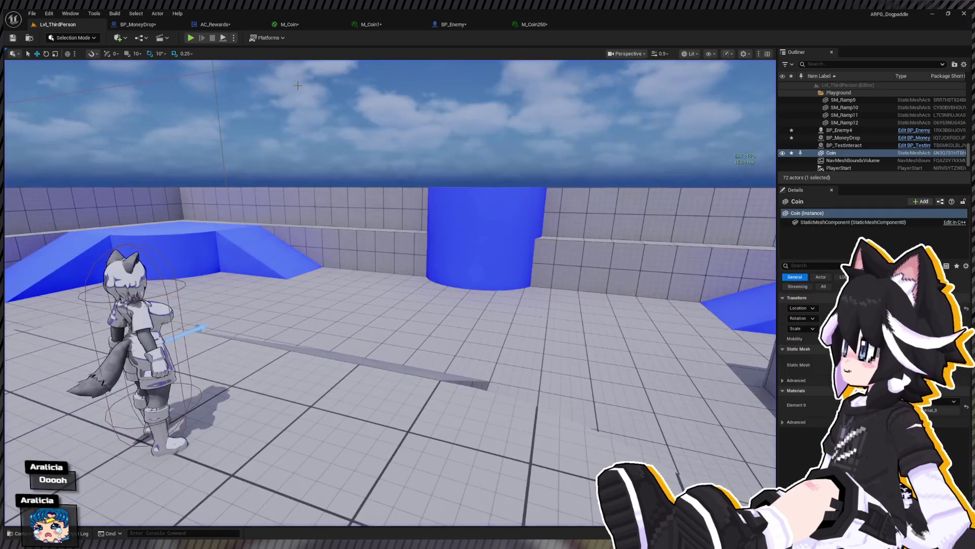
{"action": "key", "text": "ctrl+space"}
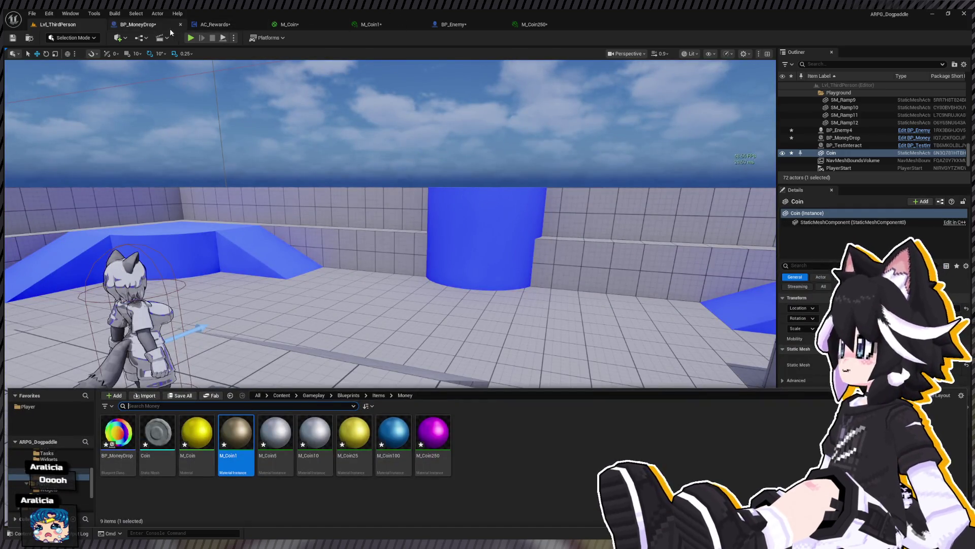
{"action": "left_click", "coordinate": [154, 29]}
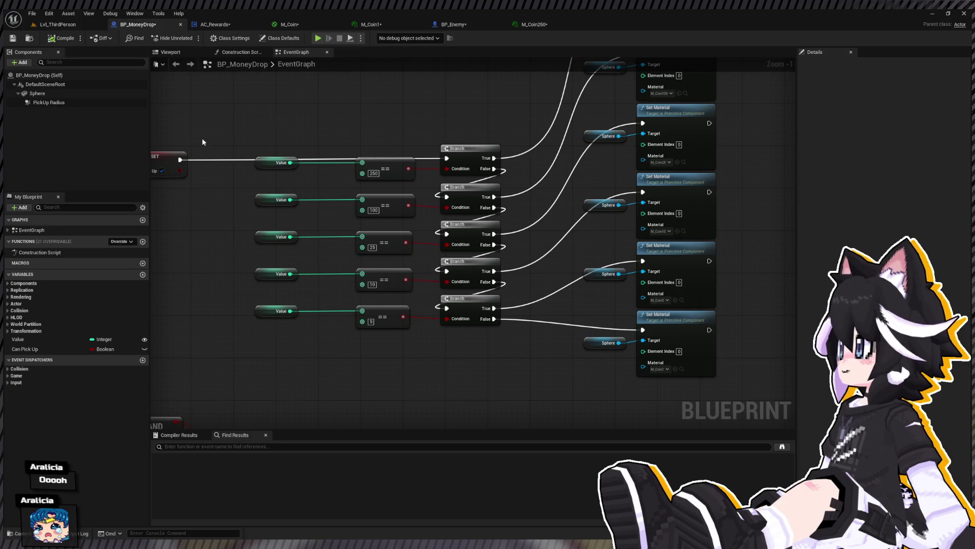
Frame BP_MoneyDrop's Sphere component in the Viewport and locate the Coin static mesh in the Money folder
{"action": "left_click", "coordinate": [173, 52]}
{"action": "left_click", "coordinate": [462, 306]}
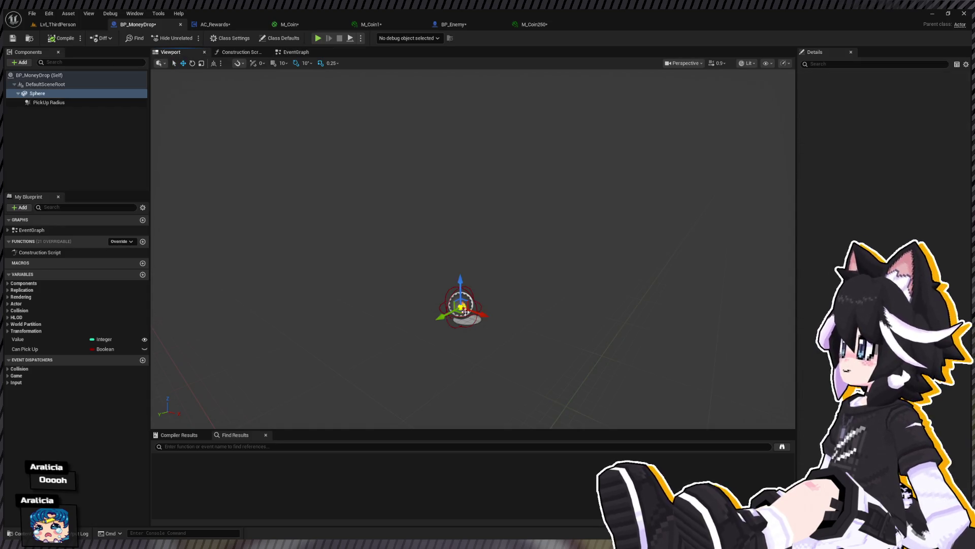
{"action": "key", "text": "f"}
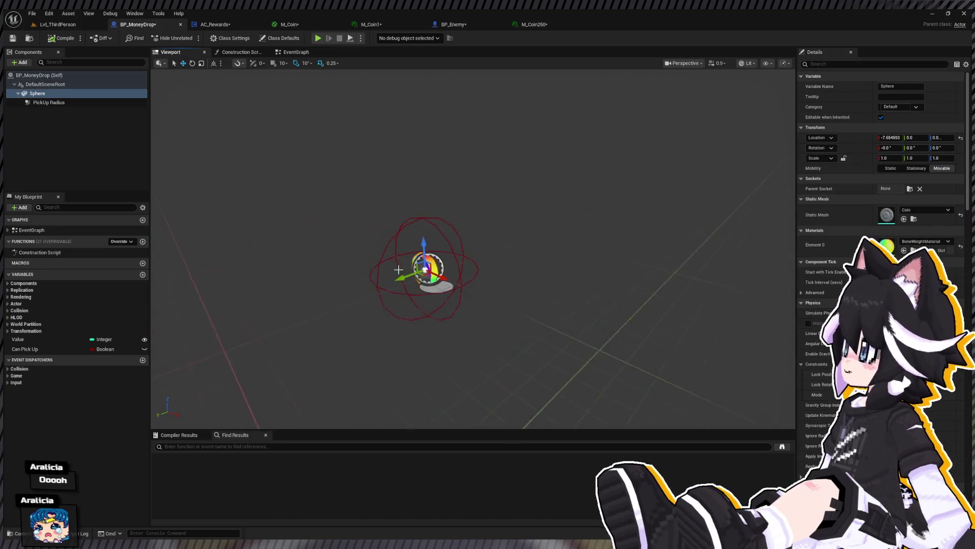
{"action": "key", "text": "ctrl+space"}
{"action": "left_click", "coordinate": [151, 441]}
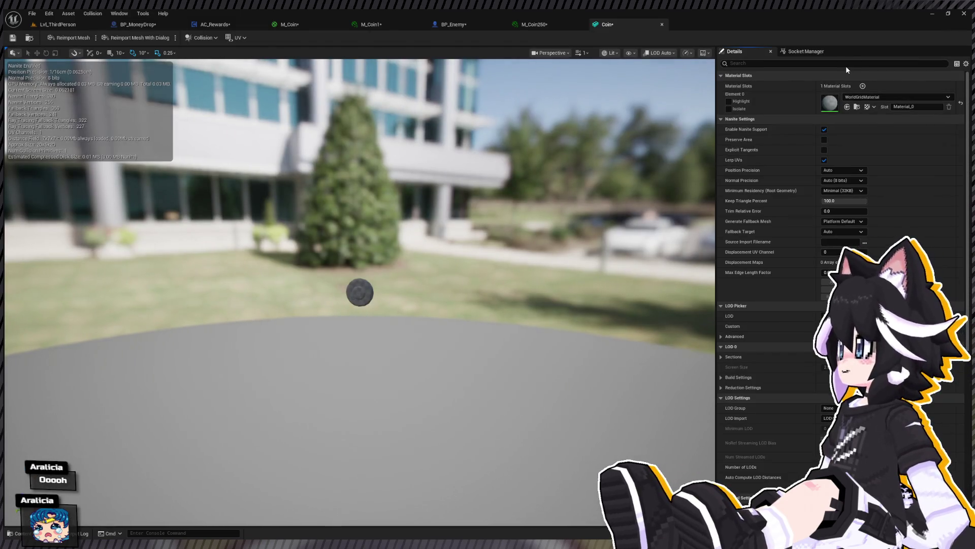
{"action": "left_click", "coordinate": [846, 66]}
{"action": "type", "text": "coll"}
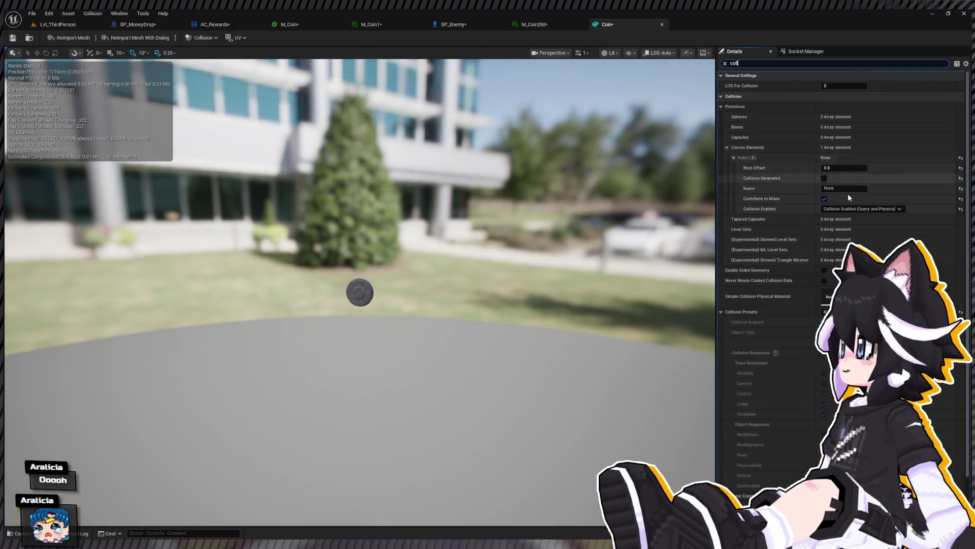
{"action": "scroll", "coordinate": [840, 254], "scroll_direction": "down", "scroll_amount": 2}
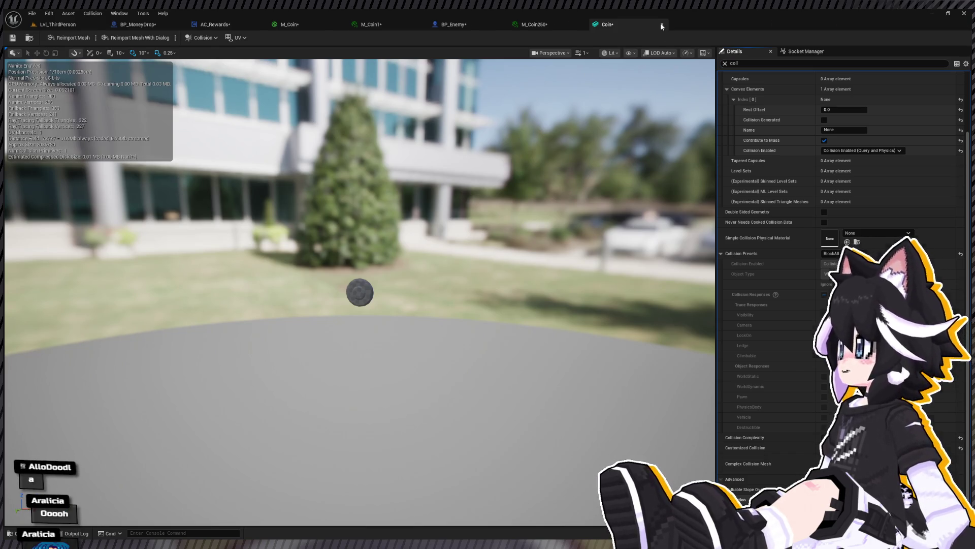
{"action": "left_click", "coordinate": [662, 25]}
{"action": "mouse_move", "coordinate": [506, 157]}
{"action": "left_mouse_down"}
{"action": "mouse_move", "coordinate": [371, 203]}
{"action": "mouse_move", "coordinate": [461, 143]}
{"action": "left_mouse_up"}
{"action": "left_click", "coordinate": [125, 25]}
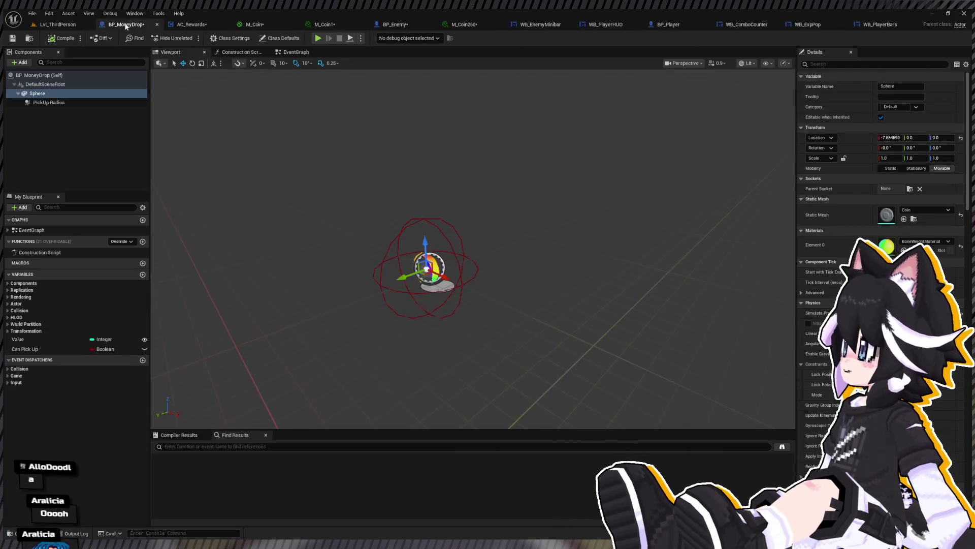
In BP_MoneyDrop's EventGraph, insert a Sequence node after Event BeginPlay
{"action": "left_click", "coordinate": [296, 52]}
{"action": "scroll", "coordinate": [357, 209], "scroll_direction": "down", "scroll_amount": 2}
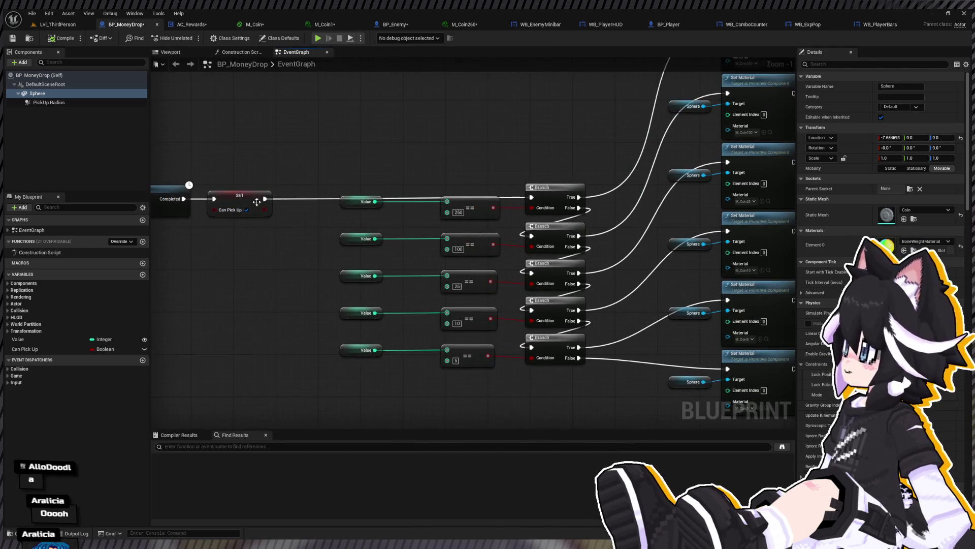
{"action": "scroll", "coordinate": [331, 208], "scroll_direction": "down", "scroll_amount": 1}
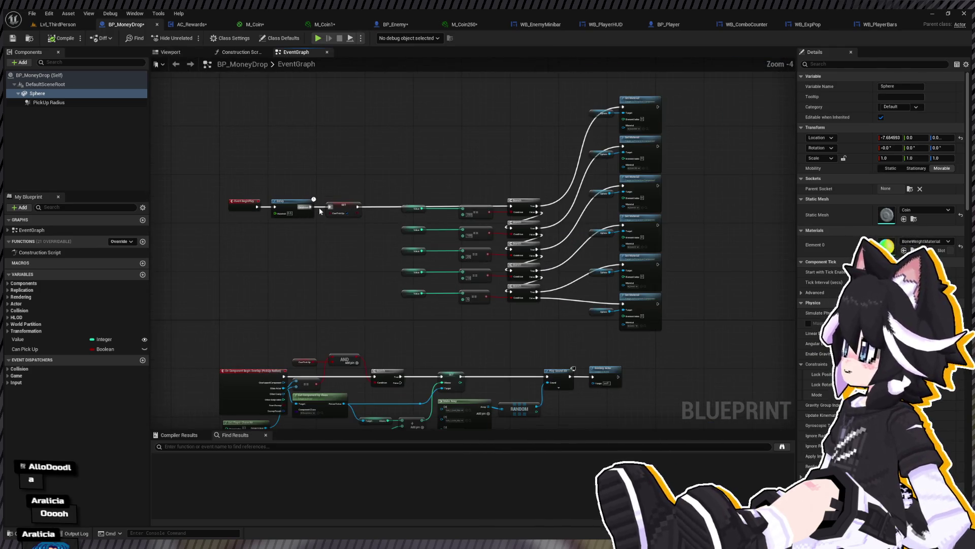
{"action": "left_click", "coordinate": [294, 203]}
{"action": "mouse_move", "coordinate": [292, 200]}
{"action": "left_mouse_down"}
{"action": "mouse_move", "coordinate": [285, 206]}
{"action": "mouse_move", "coordinate": [275, 153]}
{"action": "mouse_move", "coordinate": [320, 162]}
{"action": "mouse_move", "coordinate": [254, 161]}
{"action": "mouse_move", "coordinate": [446, 159]}
{"action": "mouse_move", "coordinate": [511, 206]}
{"action": "left_mouse_up"}
{"action": "type", "text": "sequence"}
{"action": "key", "text": "Return"}
Unlink SET from the first Branch, place BeginPlay beside the Sequence, and compile
{"action": "left_click", "coordinate": [358, 206], "text": "alt"}
{"action": "mouse_move", "coordinate": [237, 204]}
{"action": "left_mouse_down"}
{"action": "mouse_move", "coordinate": [240, 156]}
{"action": "mouse_move", "coordinate": [272, 176]}
{"action": "left_mouse_up"}
{"action": "left_click", "coordinate": [72, 39]}
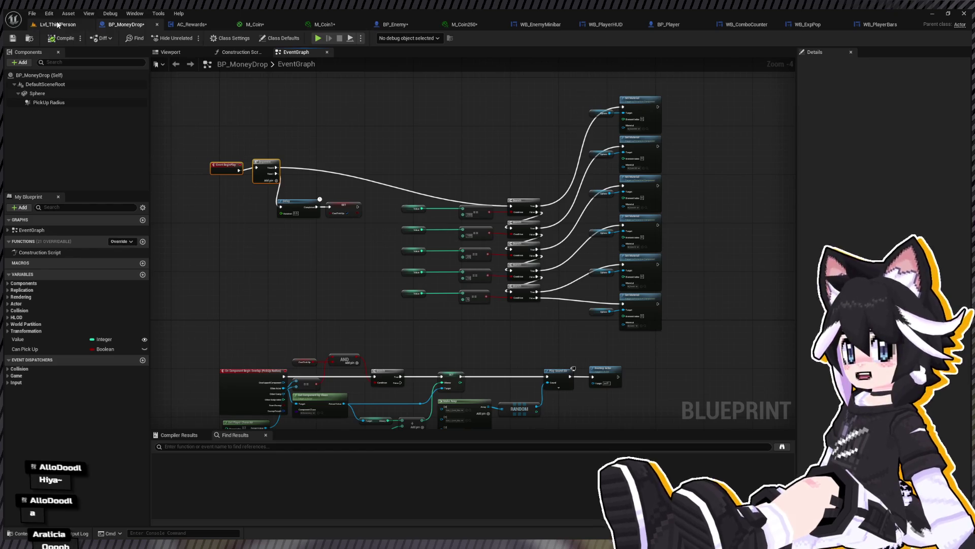
{"action": "left_click", "coordinate": [58, 24]}
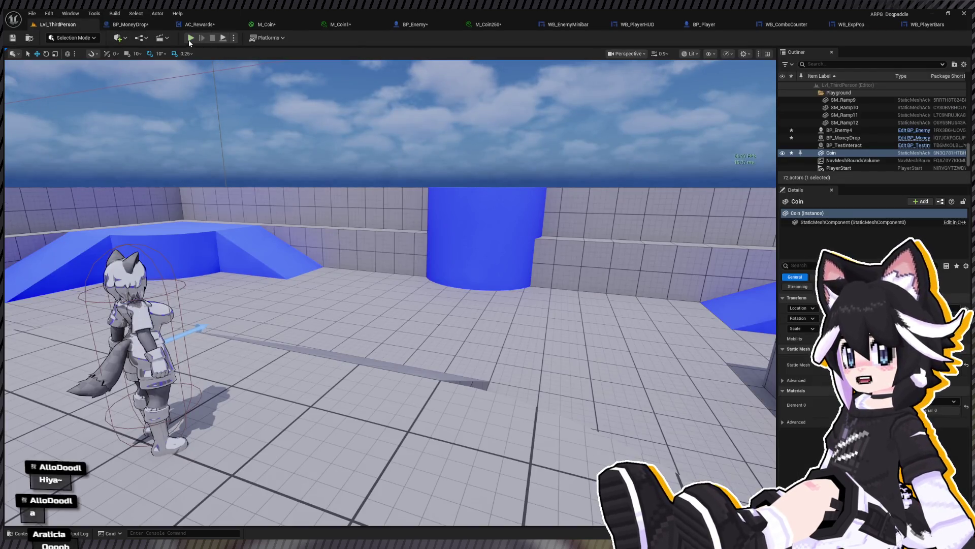
Start a playtest and attack the Dummy until it breaks into coins
{"action": "key", "text": "alt+p"}
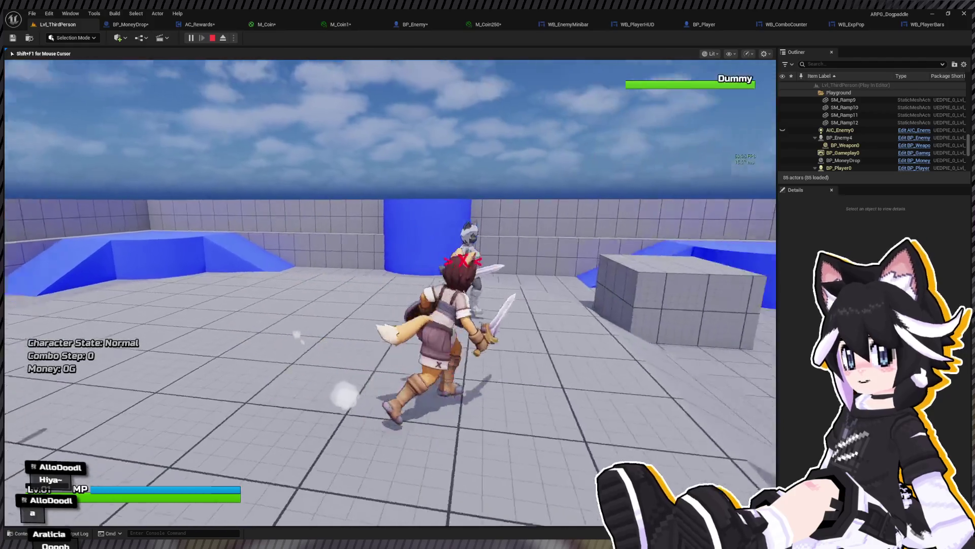
{"action": "key", "text": "w"}
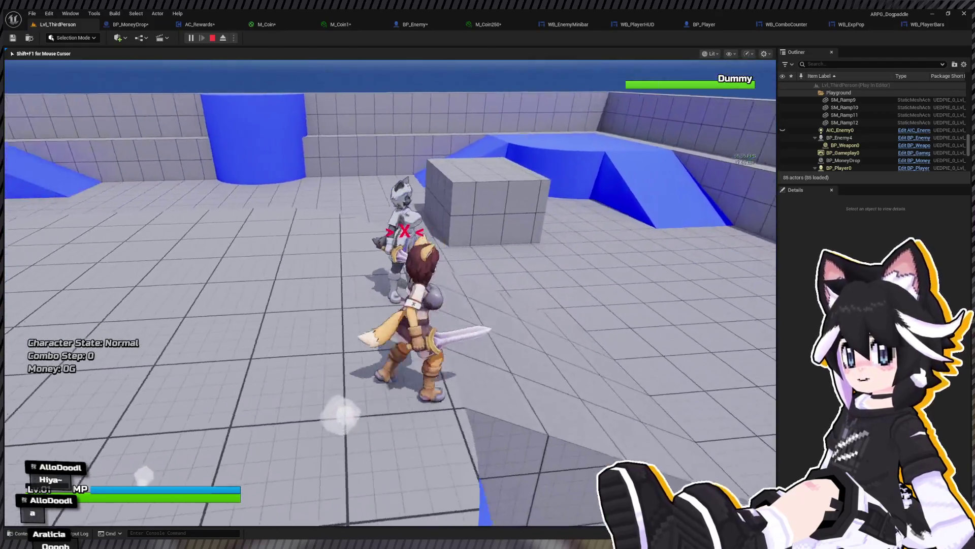
{"action": "left_click", "coordinate": [390, 292]}
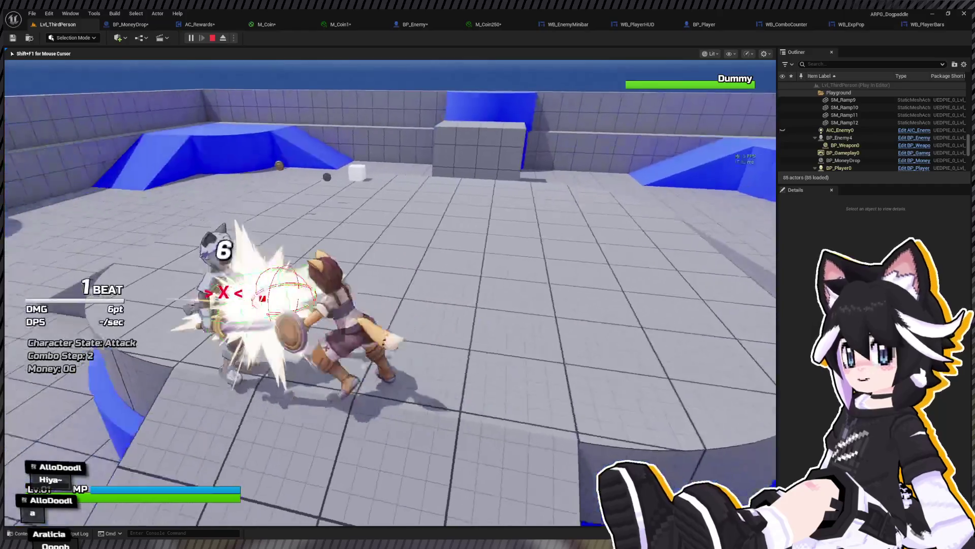
{"action": "left_click", "coordinate": [390, 292]}
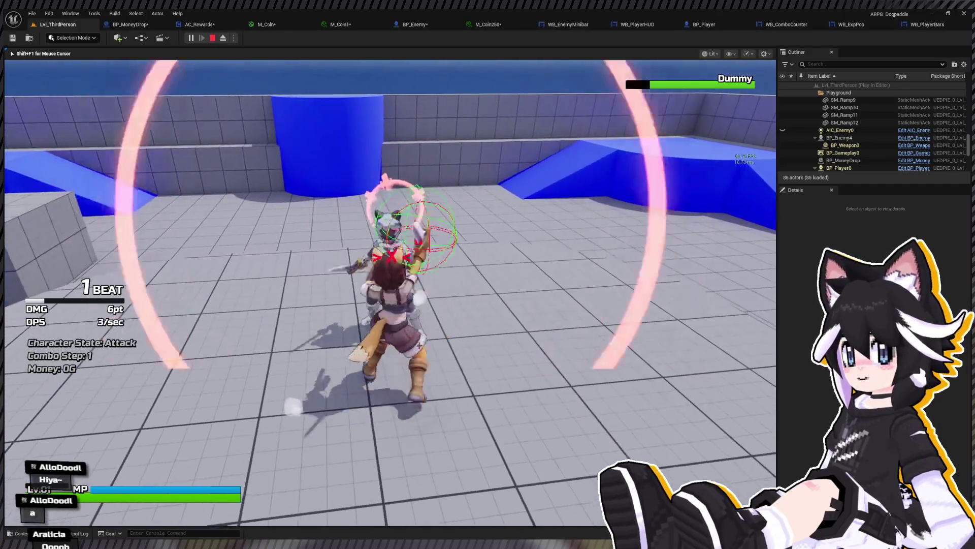
{"action": "left_click", "coordinate": [390, 292]}
{"action": "left_click", "coordinate": [390, 292]}
{"action": "left_click", "coordinate": [390, 292]}
Collect the dropped coins up to 205G, end the playtest, and return to BP_MoneyDrop
{"action": "key", "text": "s"}
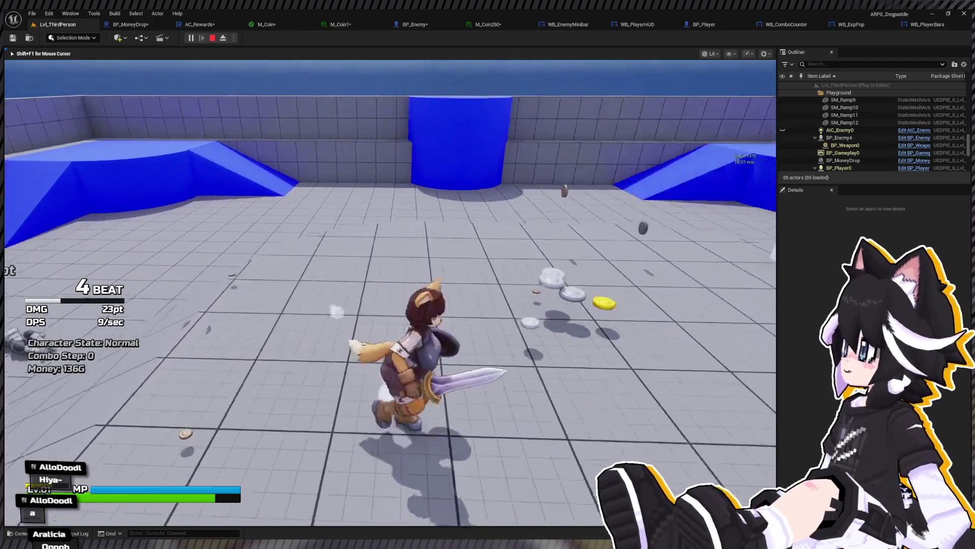
{"action": "key", "text": "w"}
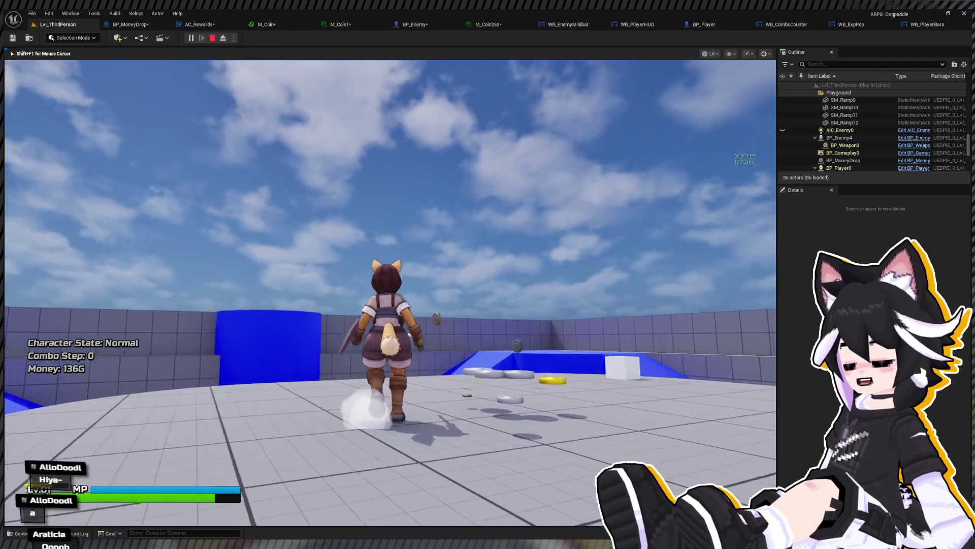
{"action": "key", "text": "s"}
{"action": "key", "text": "w"}
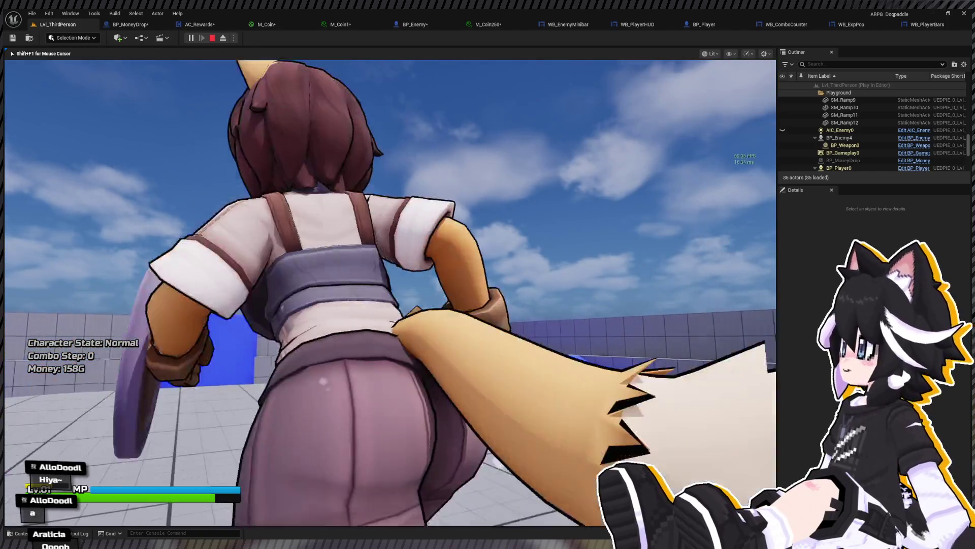
{"action": "key", "text": "w"}
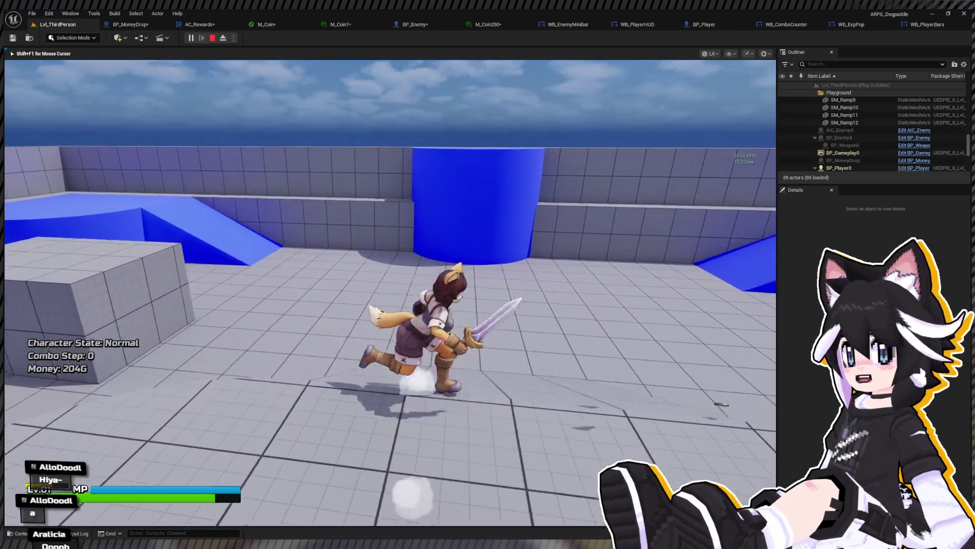
{"action": "key", "text": "w"}
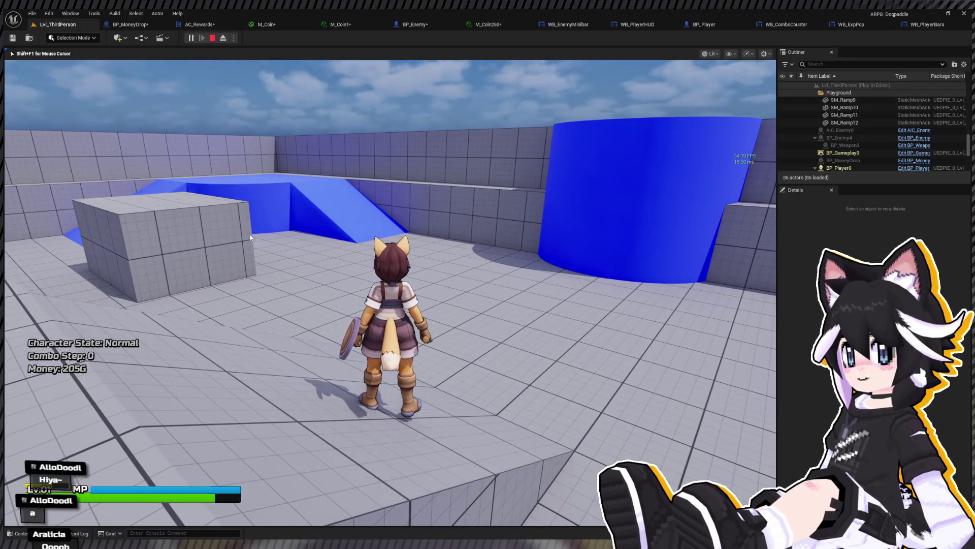
{"action": "key", "text": "Escape"}
{"action": "left_click", "coordinate": [148, 24]}
{"action": "left_click", "coordinate": [95, 85]}
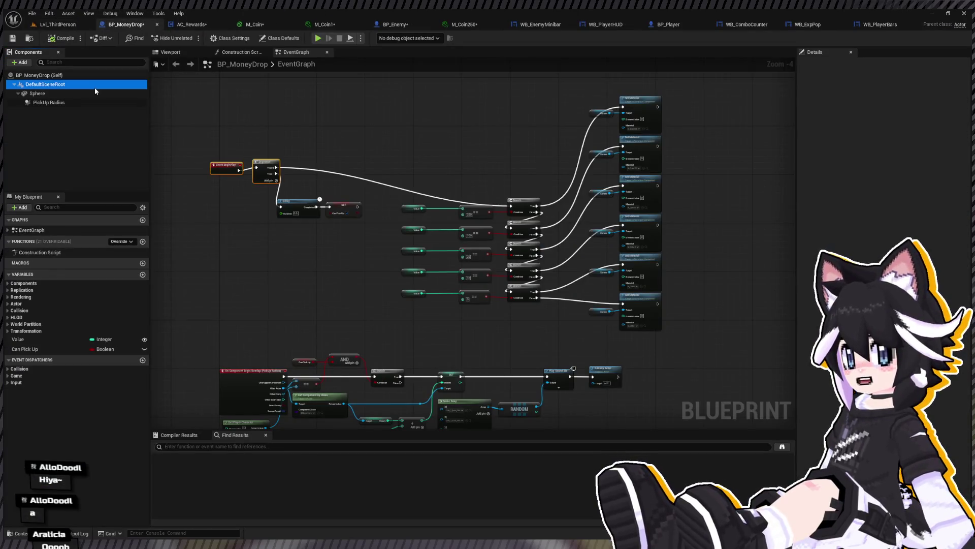
Set the PickUp Radius component's Can Character Step Up On to No
{"action": "left_click", "coordinate": [76, 102]}
{"action": "left_click", "coordinate": [827, 64]}
{"action": "type", "text": "coll"}
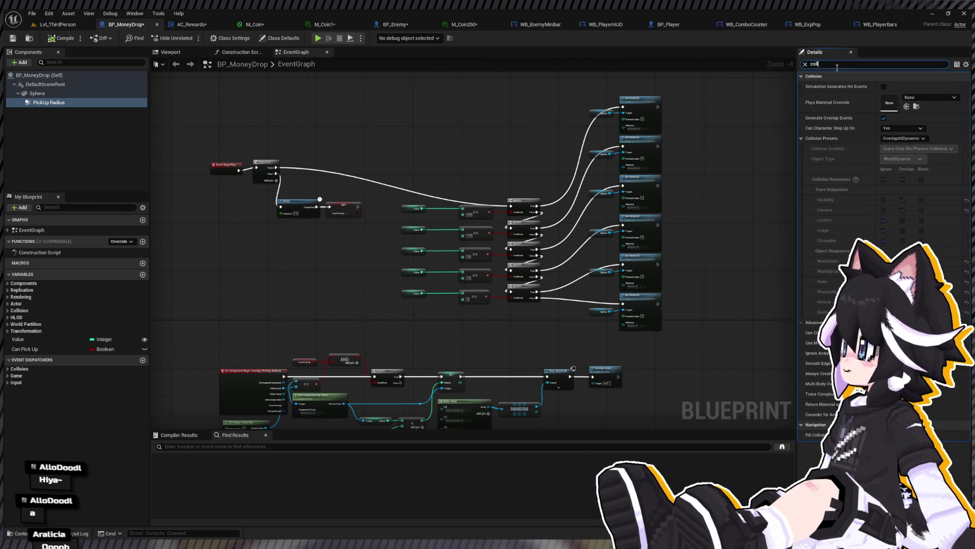
{"action": "left_click", "coordinate": [901, 128]}
{"action": "left_click", "coordinate": [898, 138]}
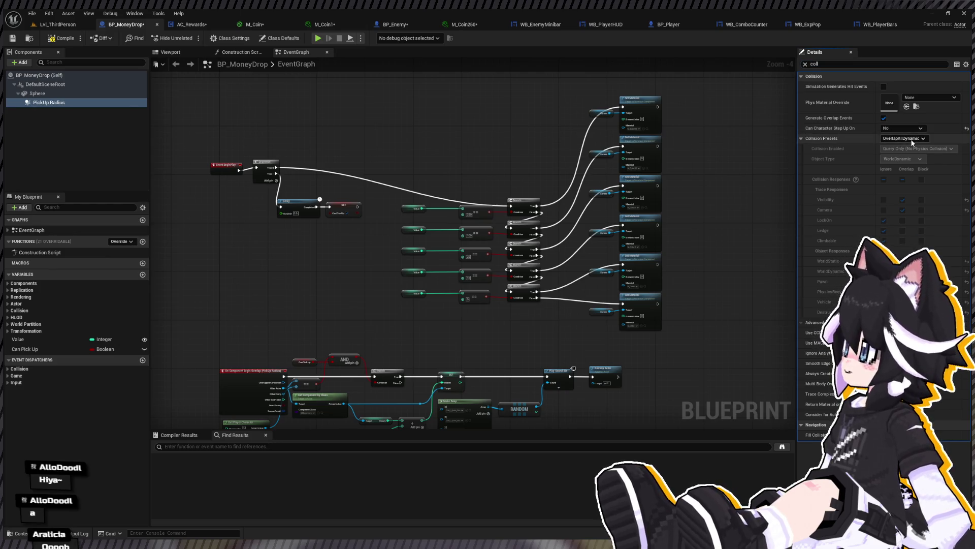
Check the Sphere component's collision: Custom preset with PhysicsBody object type
{"action": "left_click", "coordinate": [75, 93]}
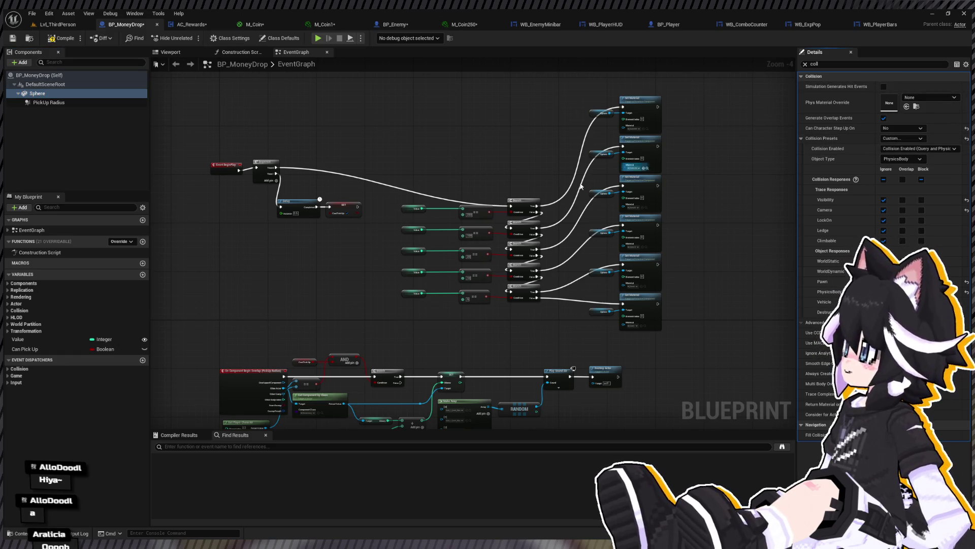
{"action": "scroll", "coordinate": [279, 233], "scroll_direction": "down", "scroll_amount": 2}
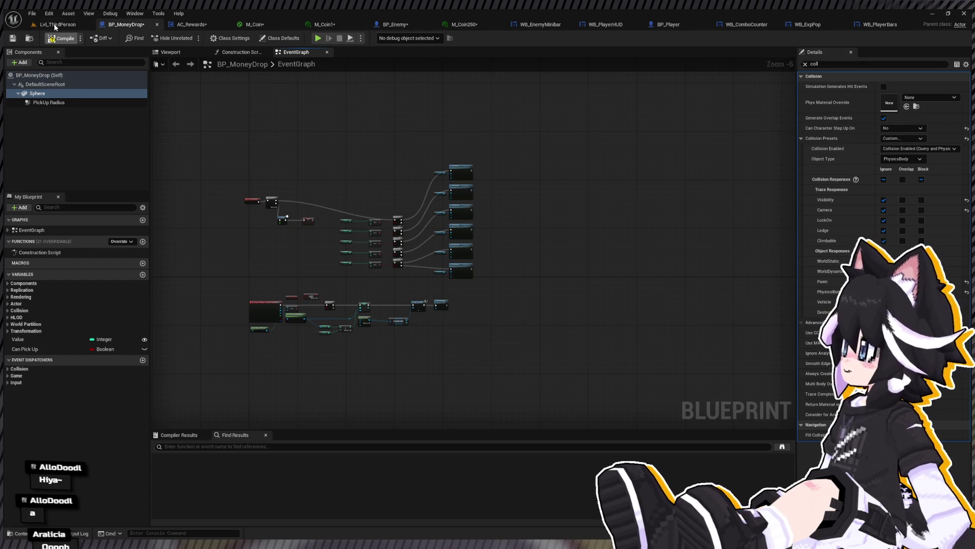
{"action": "left_click", "coordinate": [55, 25]}
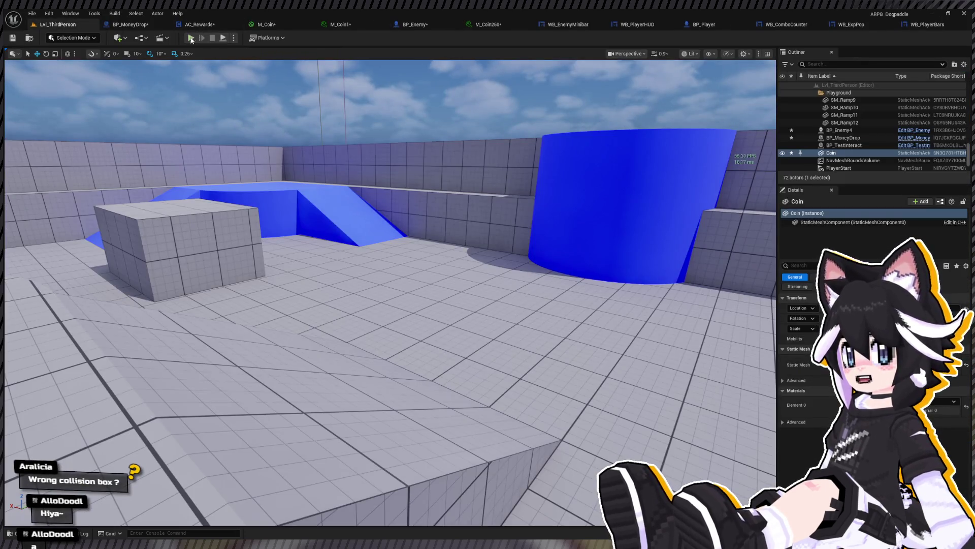
Defeat the Dummy in six hits, run up the ramp collecting coins to 180G, then stop
{"action": "left_click", "coordinate": [190, 38]}
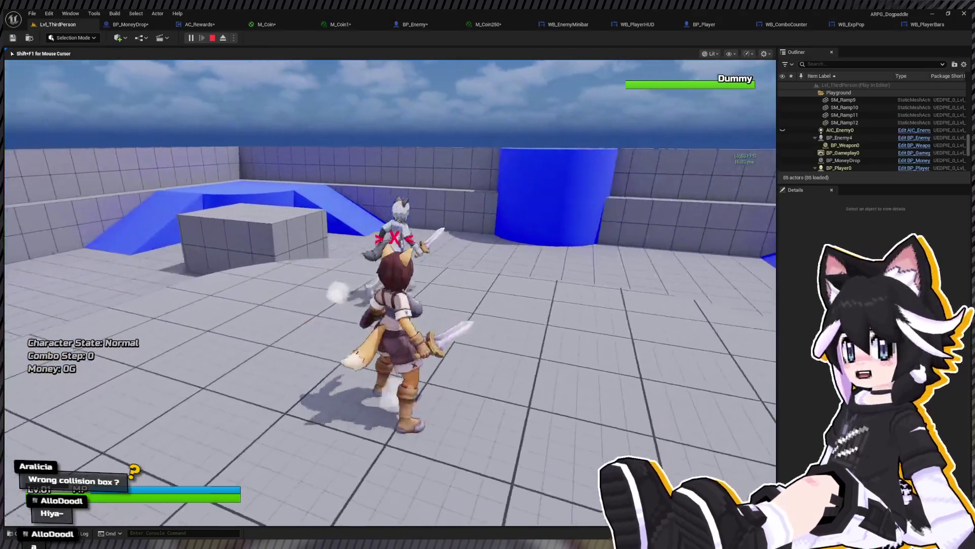
{"action": "left_click", "coordinate": [390, 292]}
{"action": "left_click", "coordinate": [390, 292]}
{"action": "left_click", "coordinate": [391, 292]}
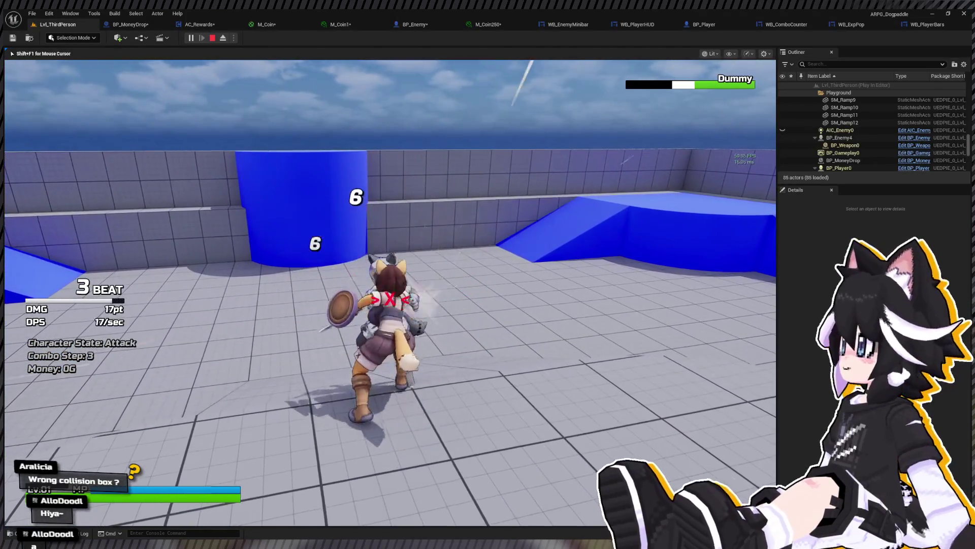
{"action": "left_click", "coordinate": [390, 292]}
{"action": "left_click", "coordinate": [390, 292]}
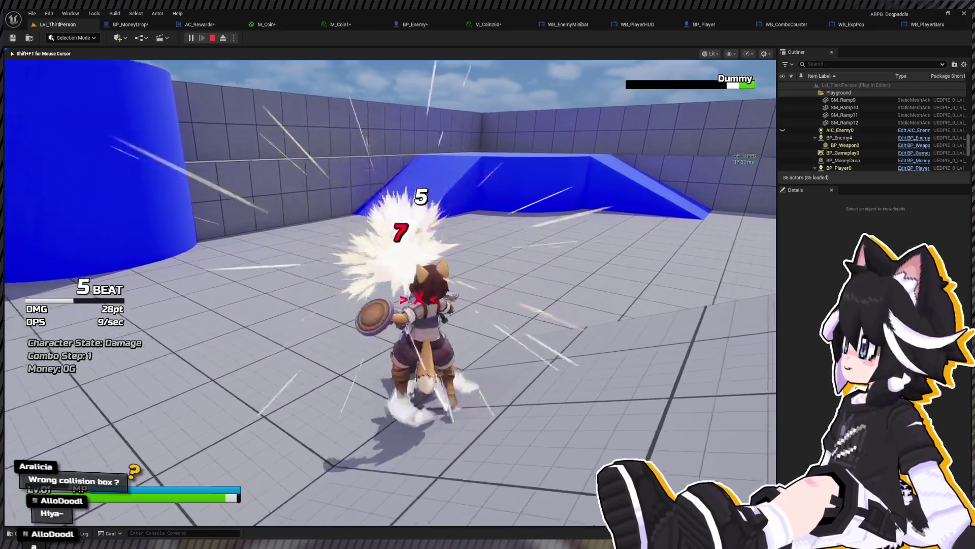
{"action": "left_click", "coordinate": [390, 292]}
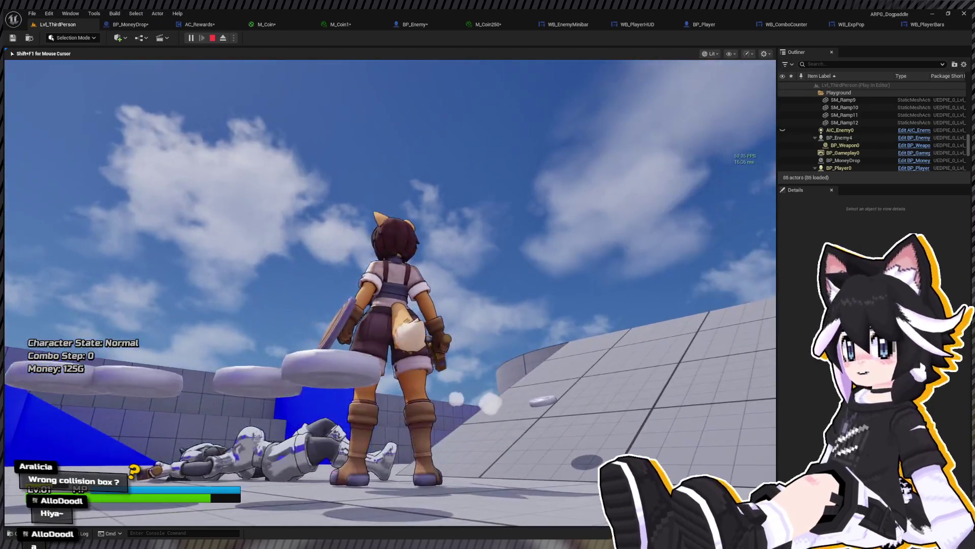
{"action": "key", "text": "w"}
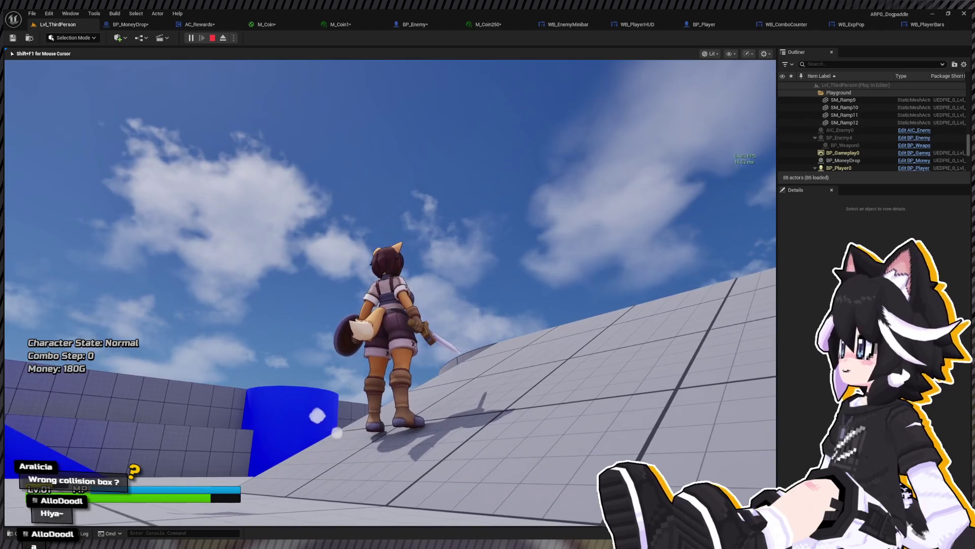
{"action": "key", "text": "Escape"}
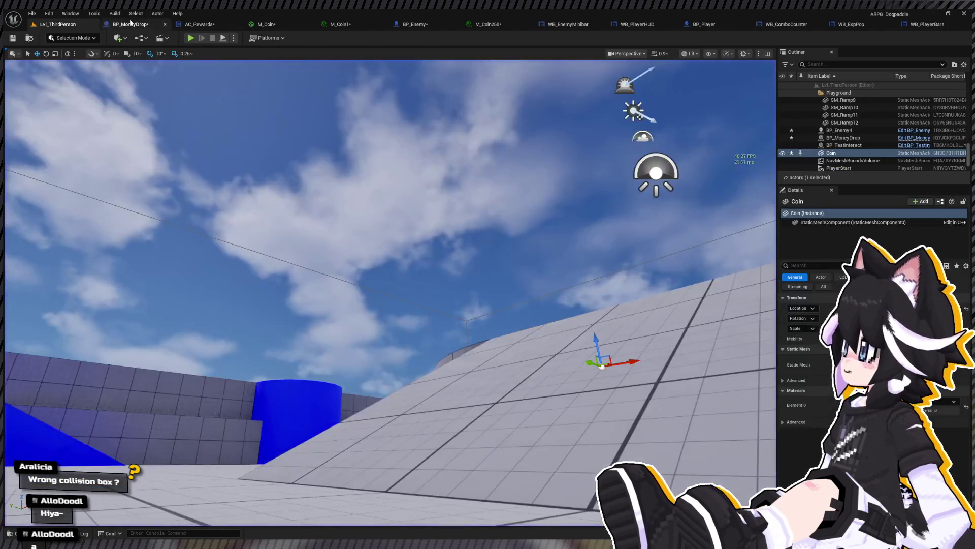
{"action": "left_click", "coordinate": [127, 24]}
{"action": "left_click", "coordinate": [174, 53]}
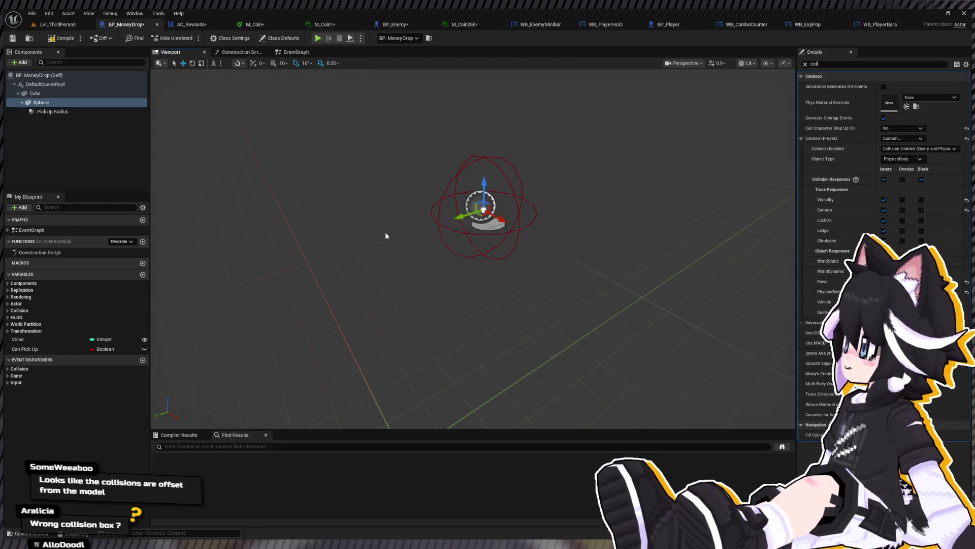
{"action": "left_click_drag", "start_coordinate": [622, 248], "coordinate": [472, 160]}
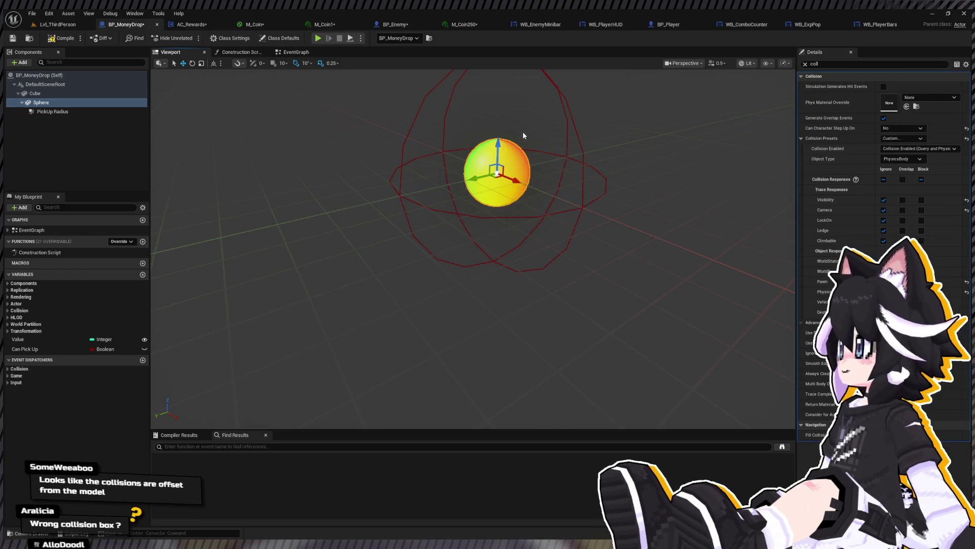
{"action": "left_click", "coordinate": [91, 27]}
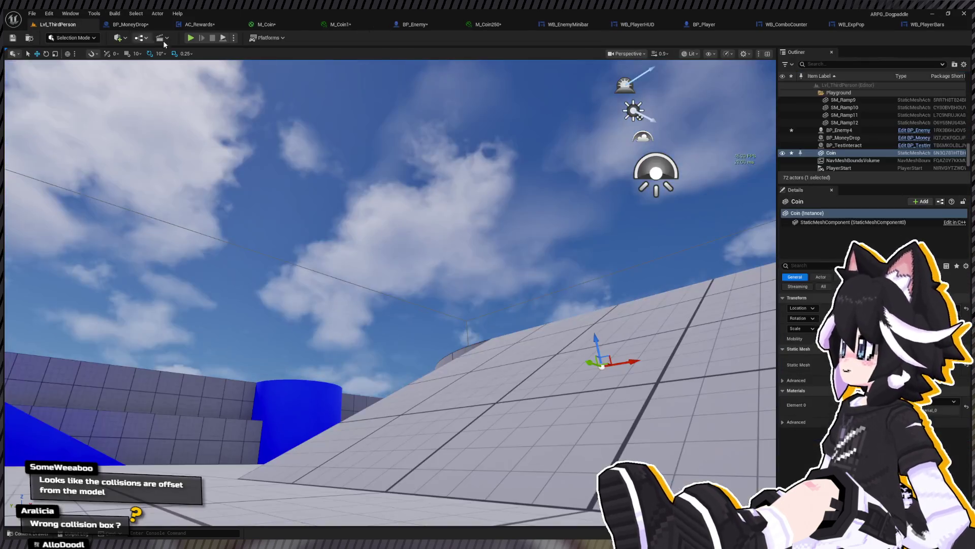
Play with Alt+P, chase and hit the Dummy until it drops multicoloured money spheres, then stop
{"action": "key", "text": "alt+p"}
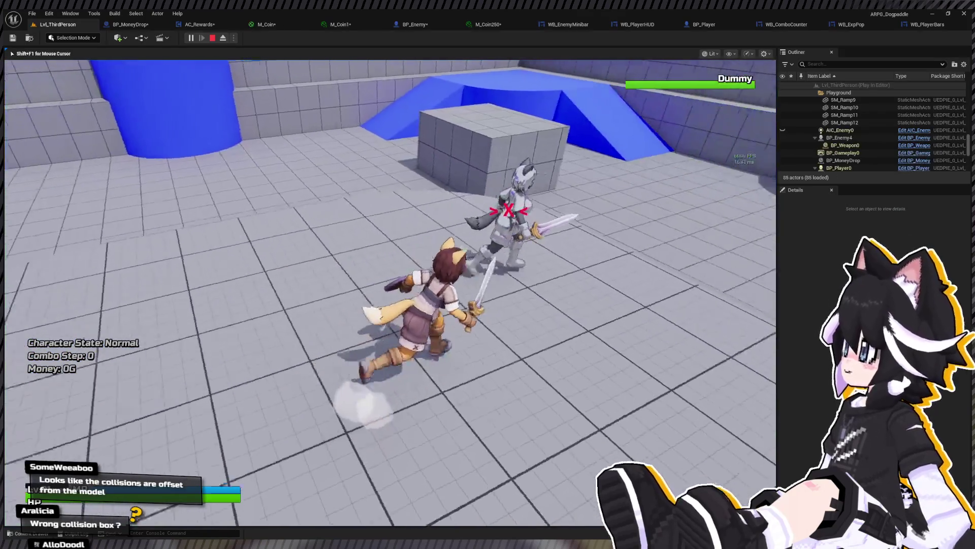
{"action": "left_click", "coordinate": [390, 293]}
{"action": "left_click", "coordinate": [390, 292]}
{"action": "left_click", "coordinate": [390, 293]}
{"action": "left_click", "coordinate": [391, 293]}
{"action": "left_click", "coordinate": [390, 292]}
{"action": "key", "text": "w"}
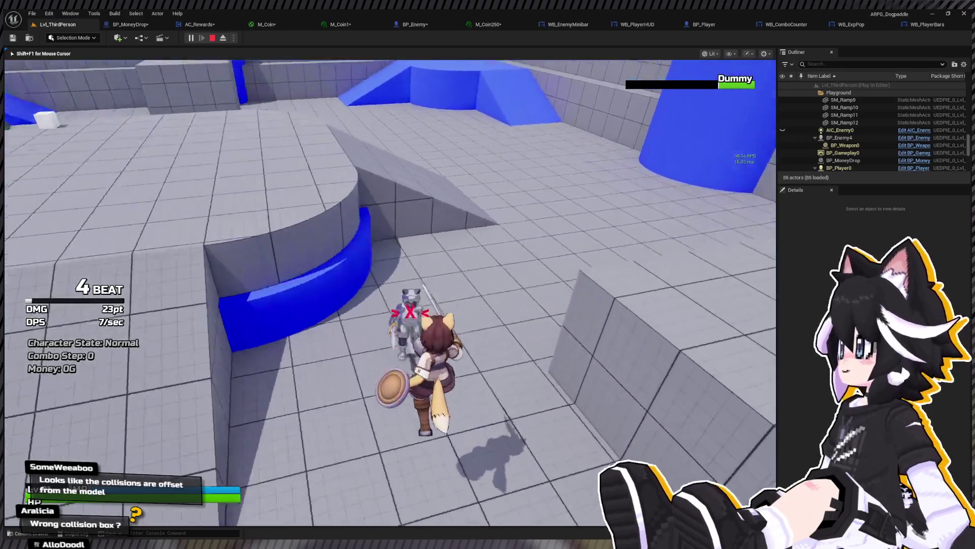
{"action": "left_click", "coordinate": [390, 292]}
{"action": "left_click", "coordinate": [391, 293]}
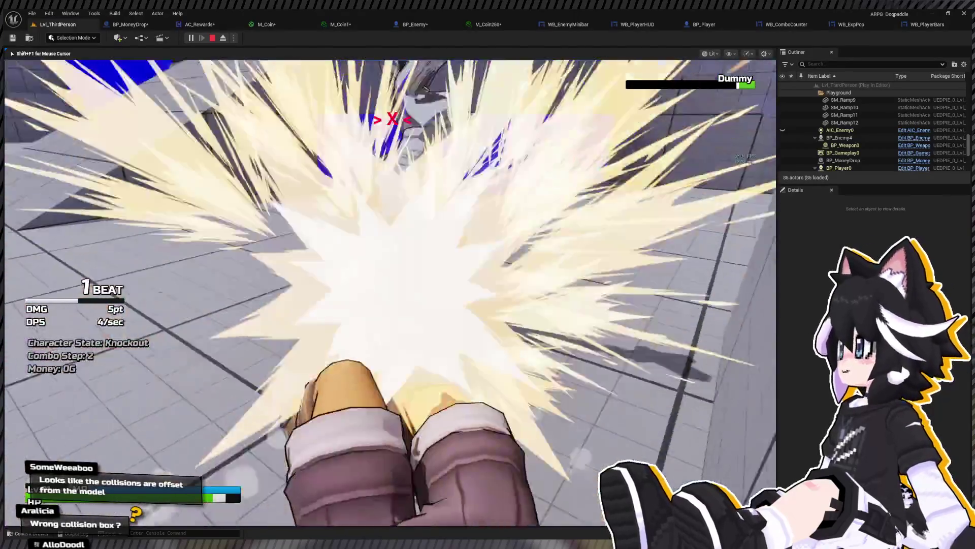
{"action": "key", "text": "w"}
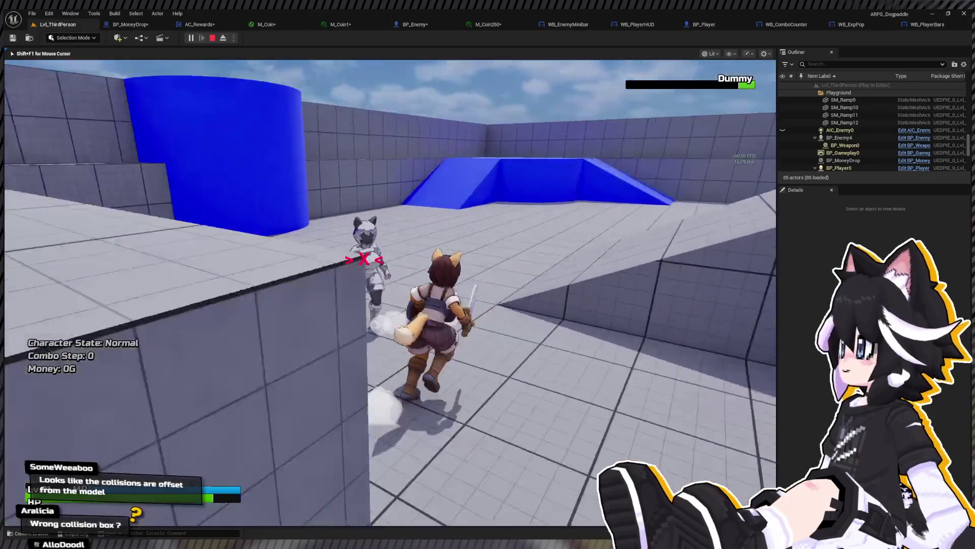
{"action": "left_click", "coordinate": [390, 292]}
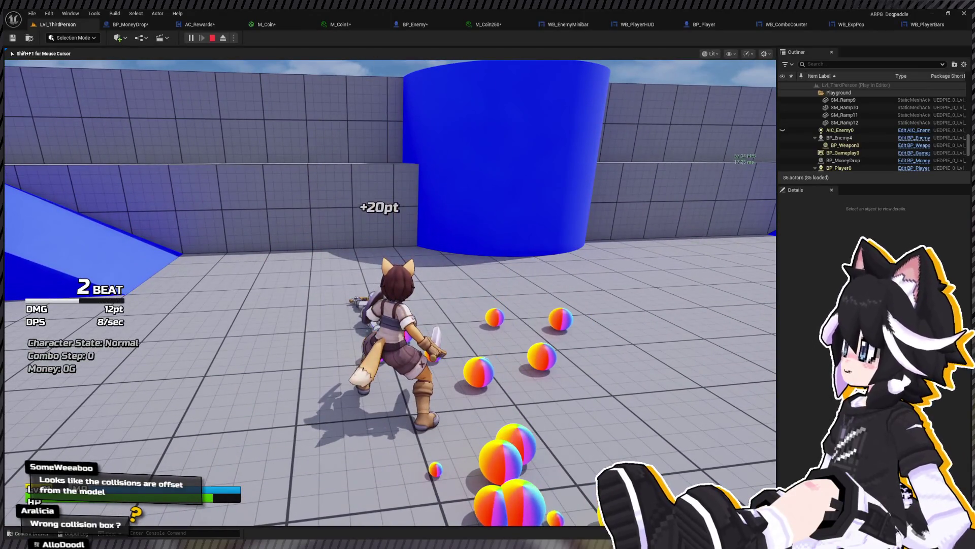
{"action": "key", "text": "Escape"}
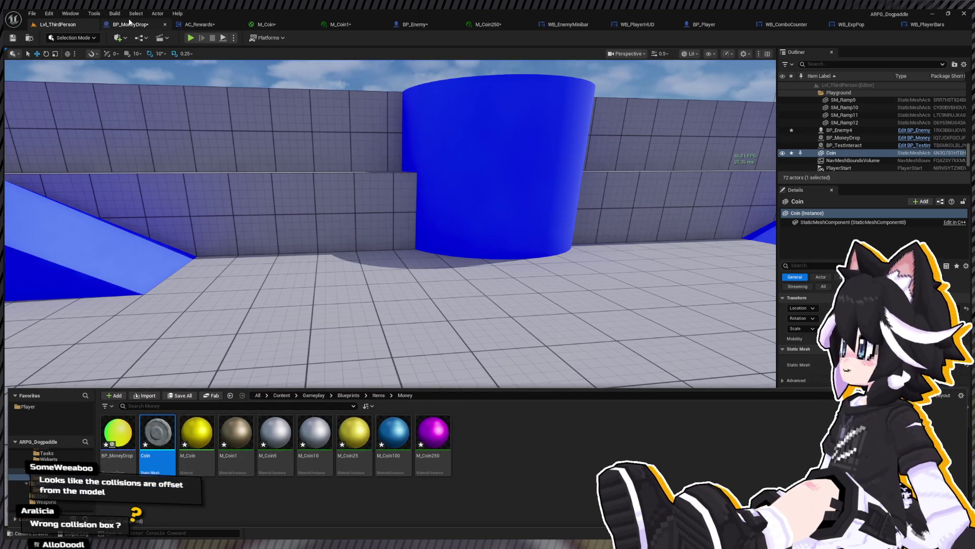
Pan AC_Rewards' graph to the Drop Money Chance branches and select the Coin mesh in Money
{"action": "left_click", "coordinate": [199, 24]}
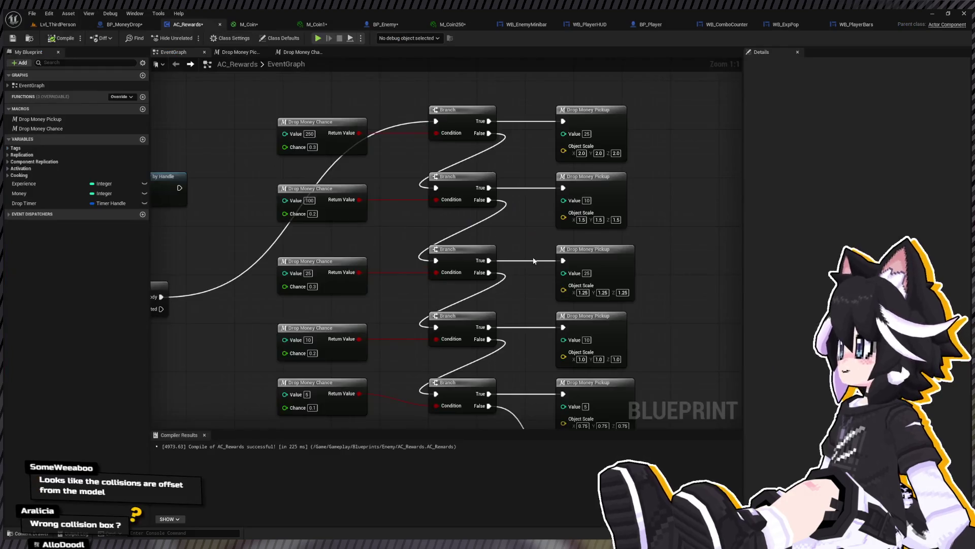
{"action": "mouse_move", "coordinate": [445, 204]}
{"action": "left_mouse_down"}
{"action": "mouse_move", "coordinate": [503, 242]}
{"action": "mouse_move", "coordinate": [297, 191]}
{"action": "mouse_move", "coordinate": [286, 166]}
{"action": "mouse_move", "coordinate": [195, 72]}
{"action": "left_mouse_up"}
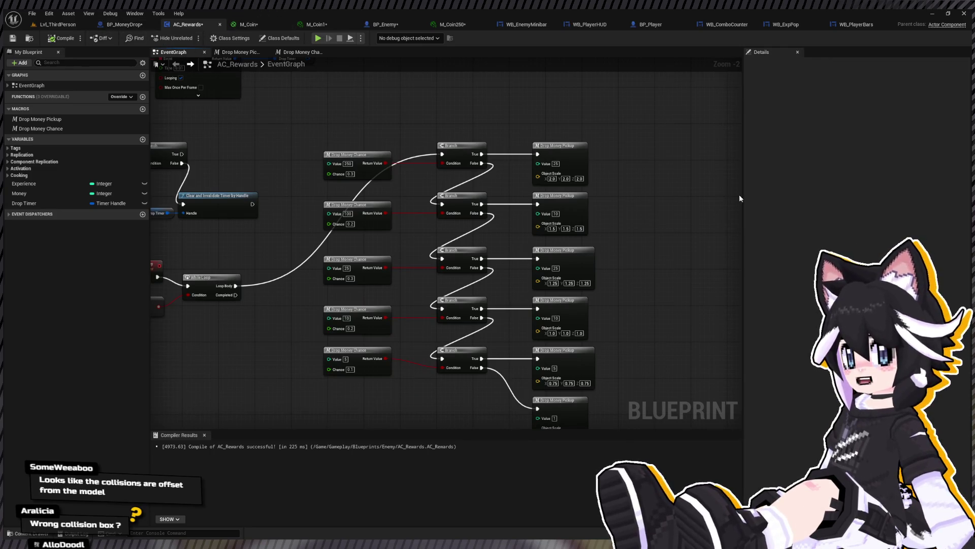
{"action": "key", "text": "ctrl+space"}
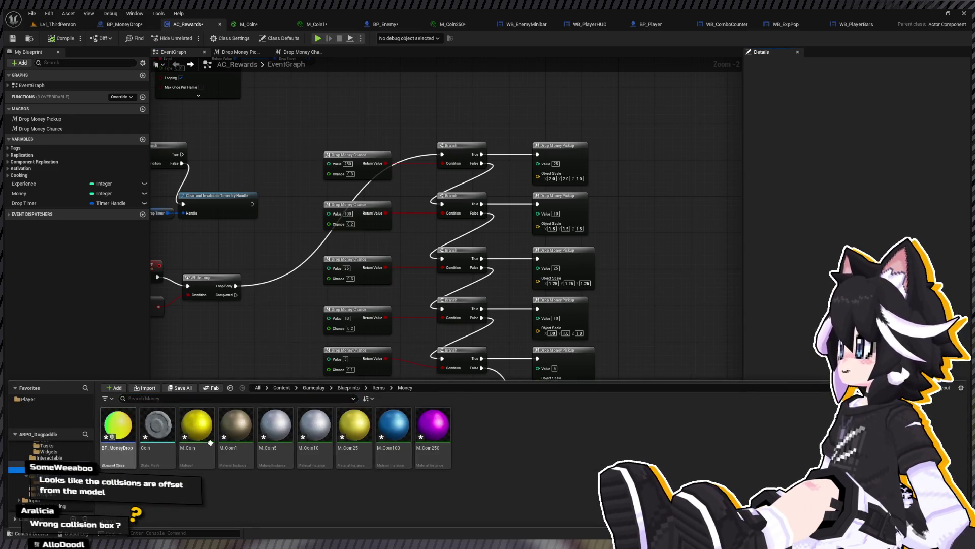
{"action": "left_click", "coordinate": [149, 433]}
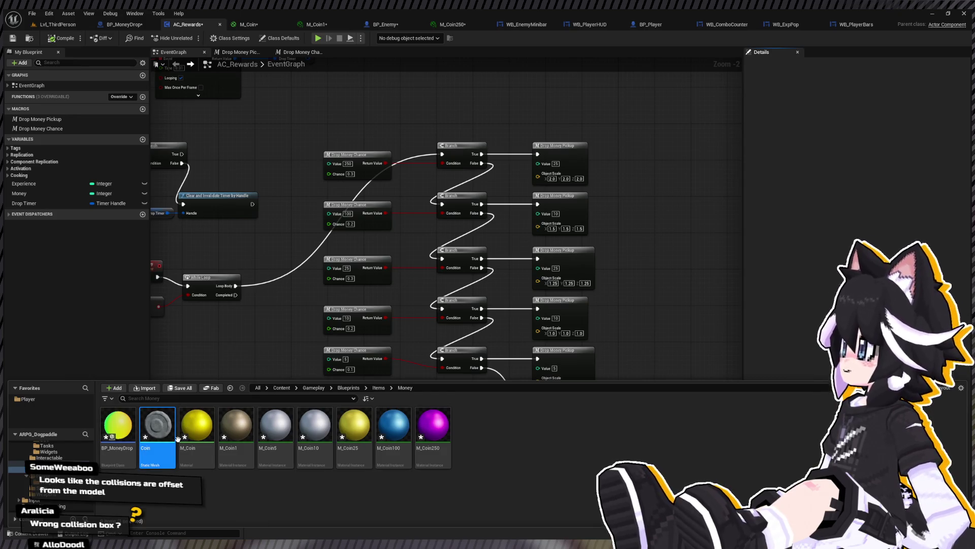
Open the Coin static mesh in its editor and zoom the preview
{"action": "double_click", "coordinate": [167, 409]}
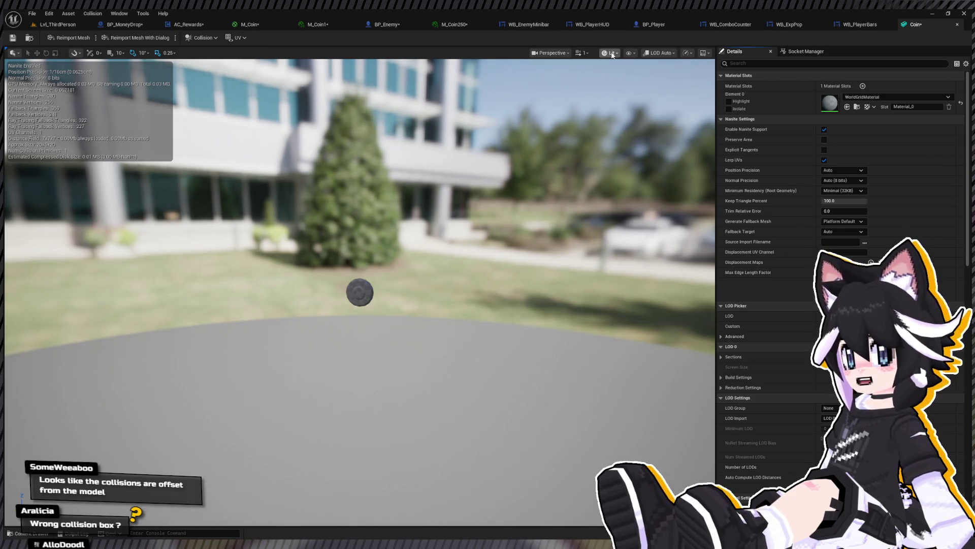
{"action": "scroll", "coordinate": [662, 192], "scroll_direction": "down", "scroll_amount": 5}
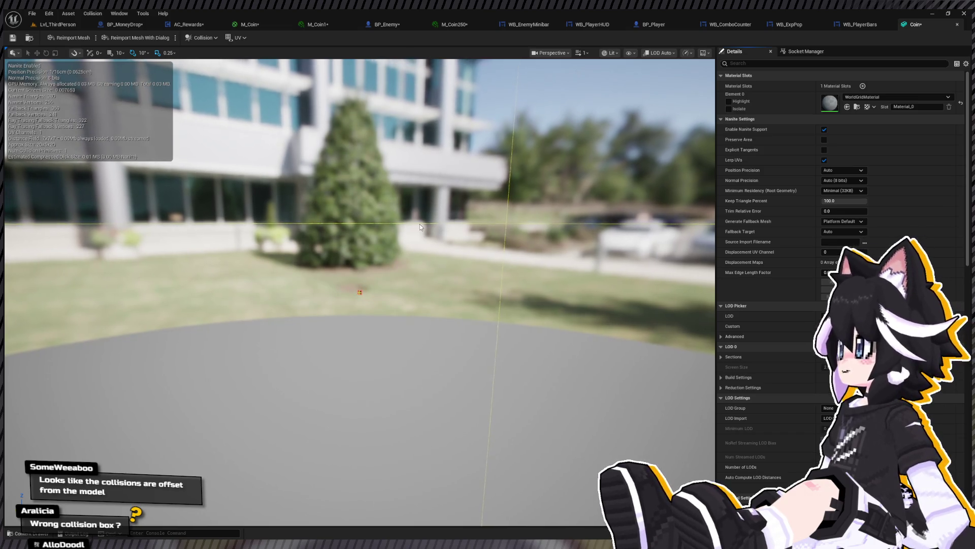
{"action": "scroll", "coordinate": [350, 234], "scroll_direction": "up", "scroll_amount": 5}
{"action": "scroll", "coordinate": [363, 251], "scroll_direction": "up", "scroll_amount": 5}
{"action": "scroll", "coordinate": [363, 249], "scroll_direction": "down", "scroll_amount": 3}
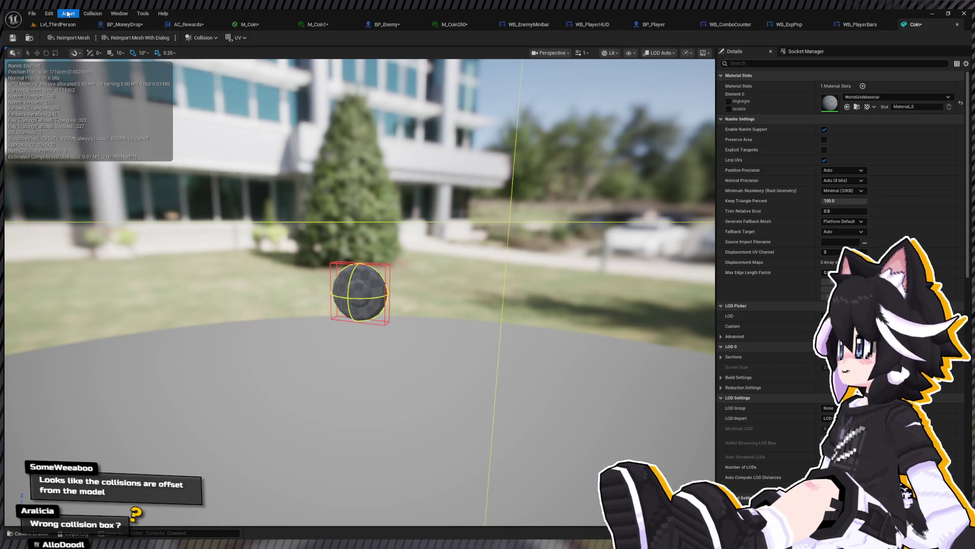
Filter the Coin's Details for bounds and inspect Positive Bounds Extension, all at 0.0
{"action": "left_click", "coordinate": [753, 64]}
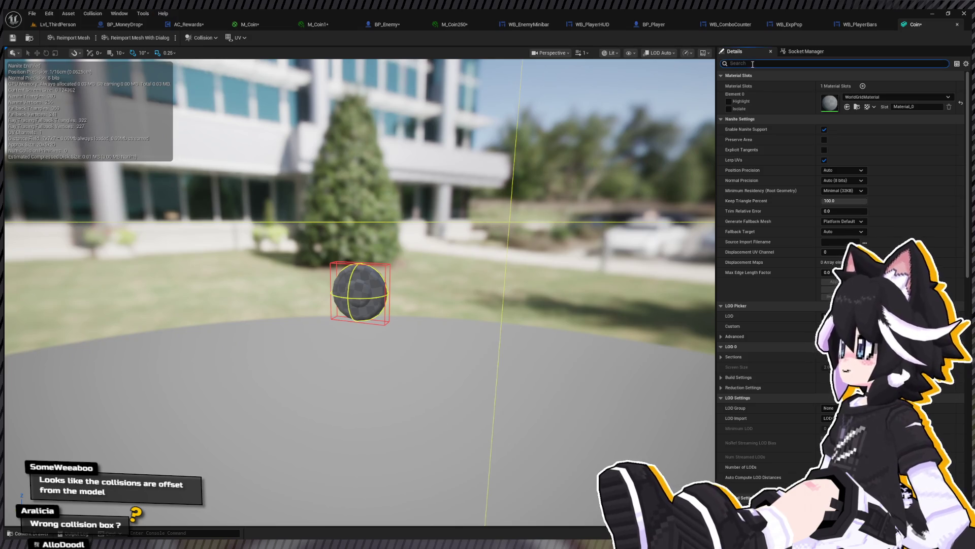
{"action": "type", "text": "bound"}
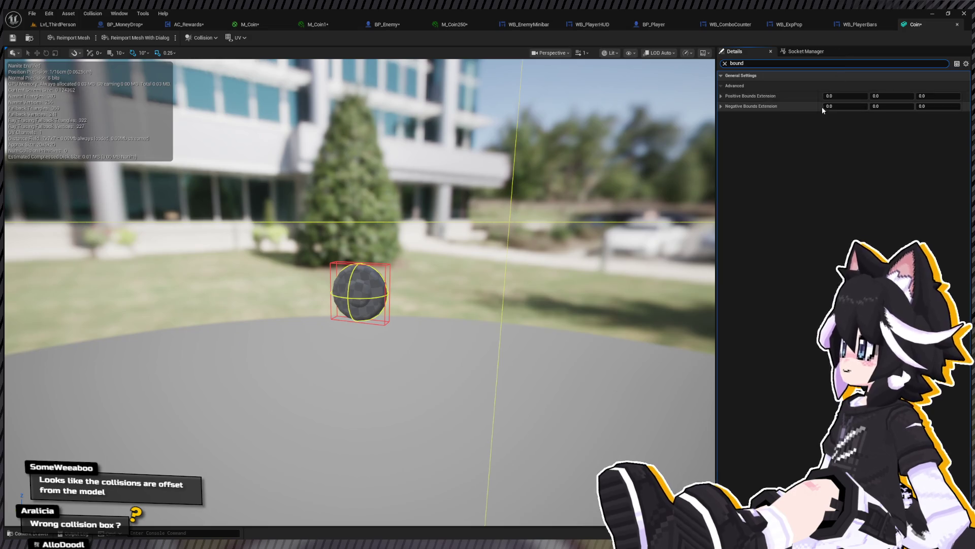
{"action": "left_click", "coordinate": [828, 96]}
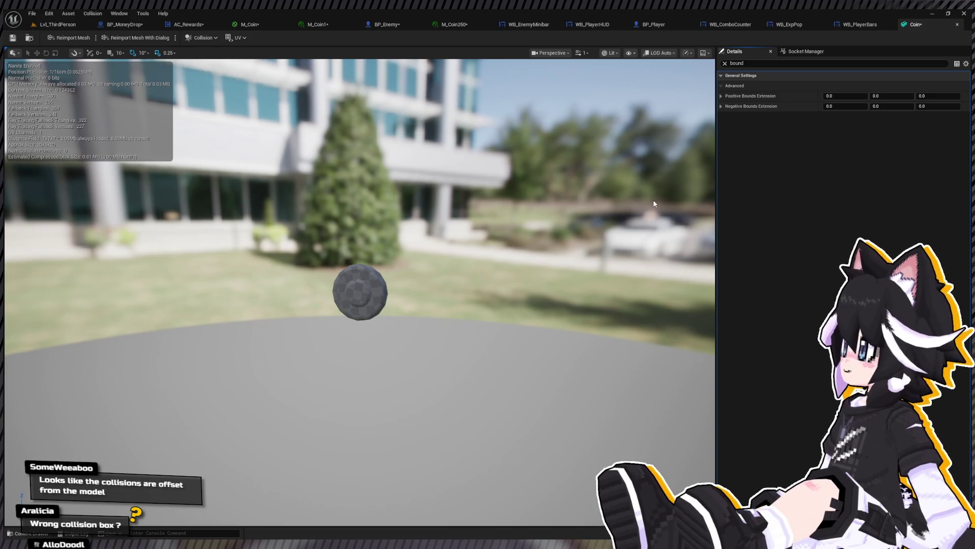
{"action": "scroll", "coordinate": [383, 266], "scroll_direction": "up", "scroll_amount": 5}
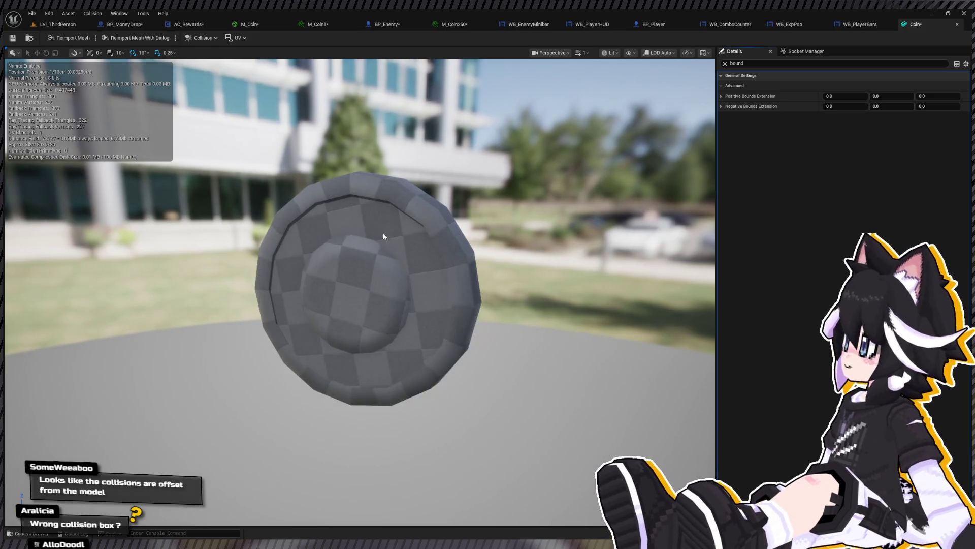
{"action": "left_click", "coordinate": [742, 63]}
Filter the Coin's Details for 'collision' and change its Collision Complexity setting
{"action": "type", "text": "simple c"}
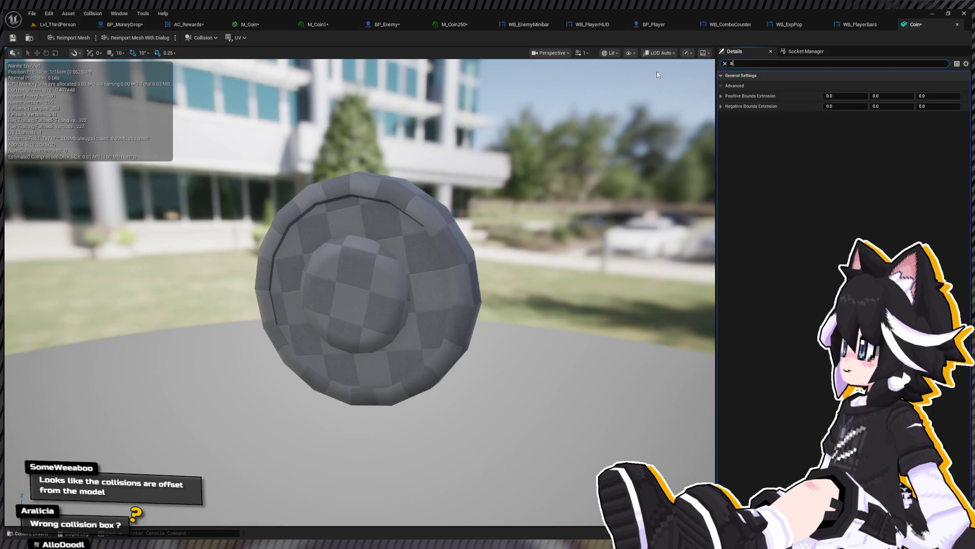
{"action": "key", "text": "ctrl+a"}
{"action": "type", "text": "collision"}
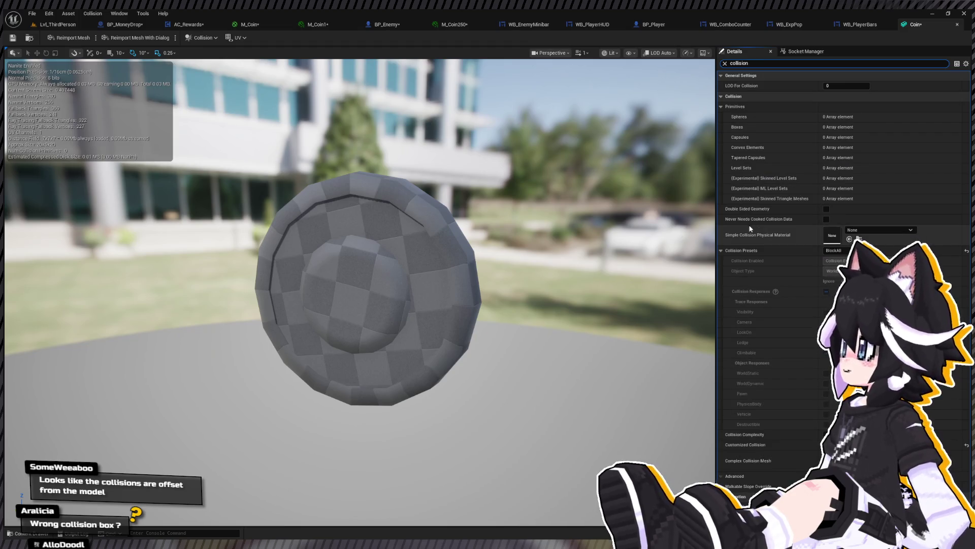
{"action": "left_click", "coordinate": [892, 235]}
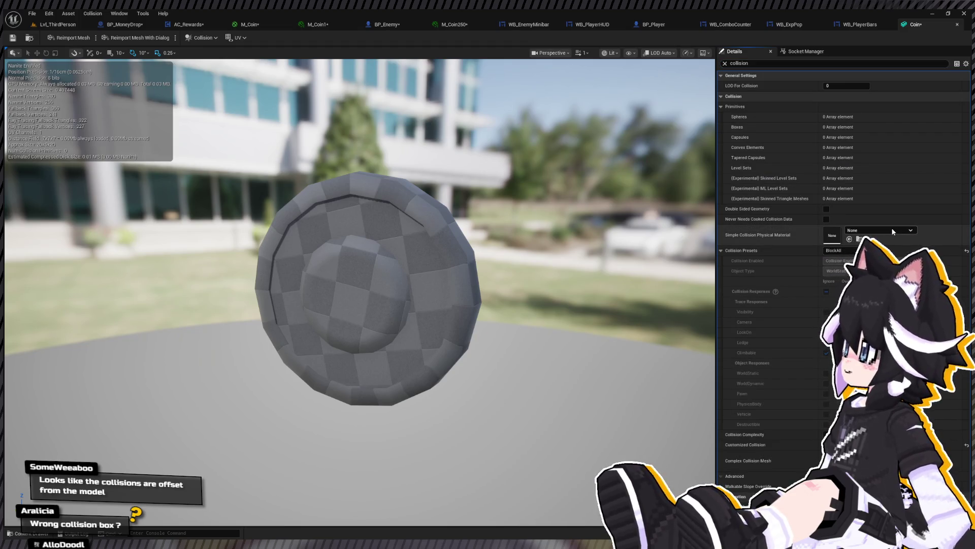
{"action": "left_click", "coordinate": [853, 434]}
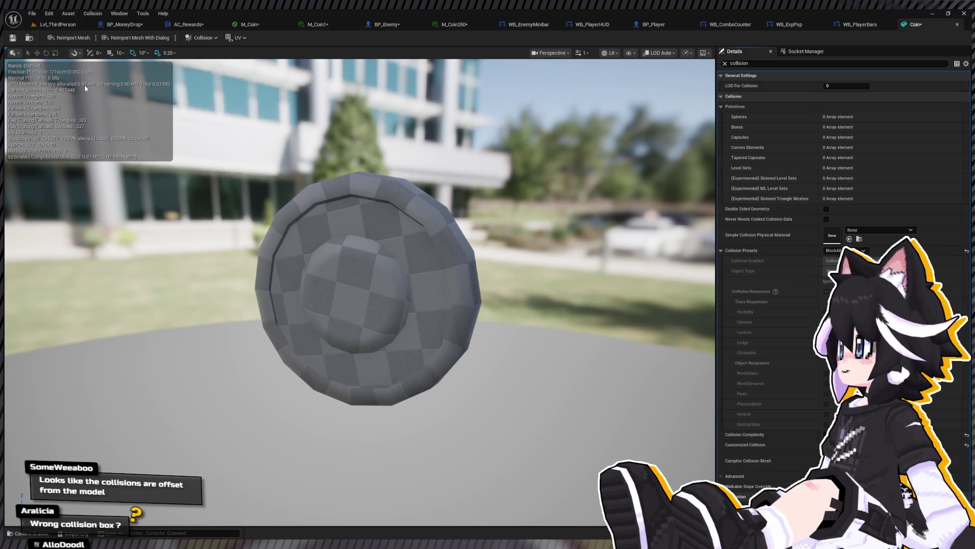
Go back to Lvl_ThirdPerson, fly to the coin, and show the Money assets
{"action": "left_click", "coordinate": [51, 23]}
{"action": "mouse_move", "coordinate": [260, 60]}
{"action": "left_mouse_down"}
{"action": "mouse_move", "coordinate": [315, 152]}
{"action": "mouse_move", "coordinate": [375, 222]}
{"action": "left_mouse_up"}
{"action": "key", "text": "ctrl+space"}
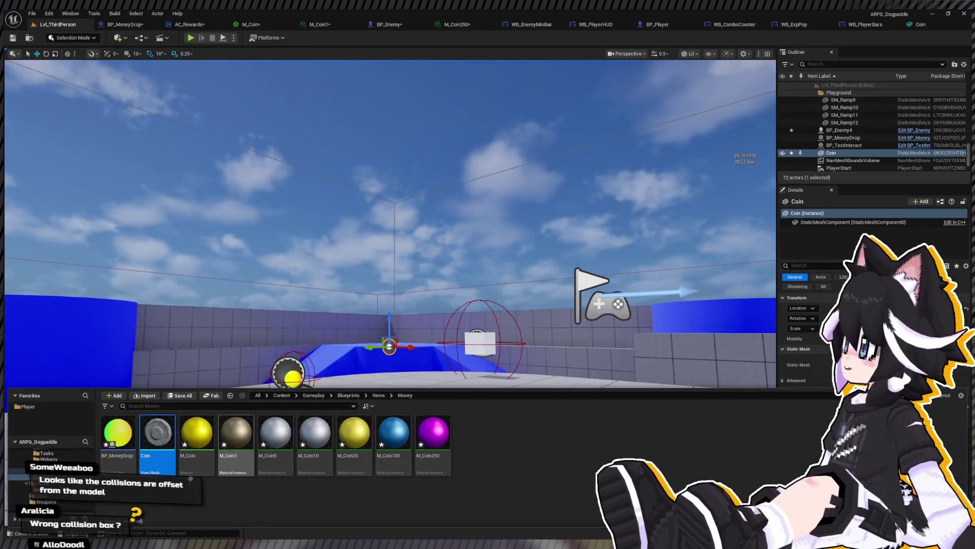
Open BP_MoneyDrop's Viewport and set the Sphere's Static Mesh to Coin
{"action": "double_click", "coordinate": [118, 446]}
{"action": "left_click", "coordinate": [498, 155]}
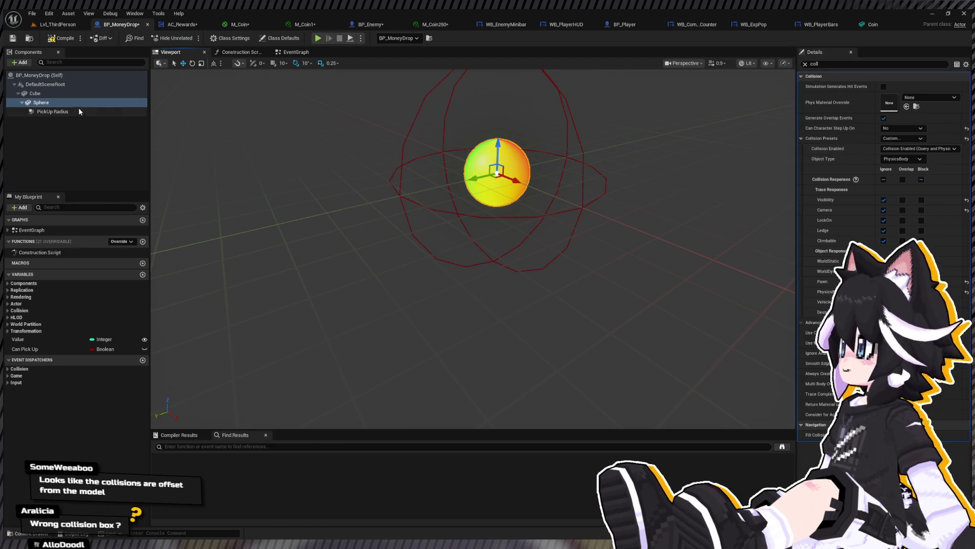
{"action": "left_click", "coordinate": [864, 64]}
{"action": "type", "text": "static"}
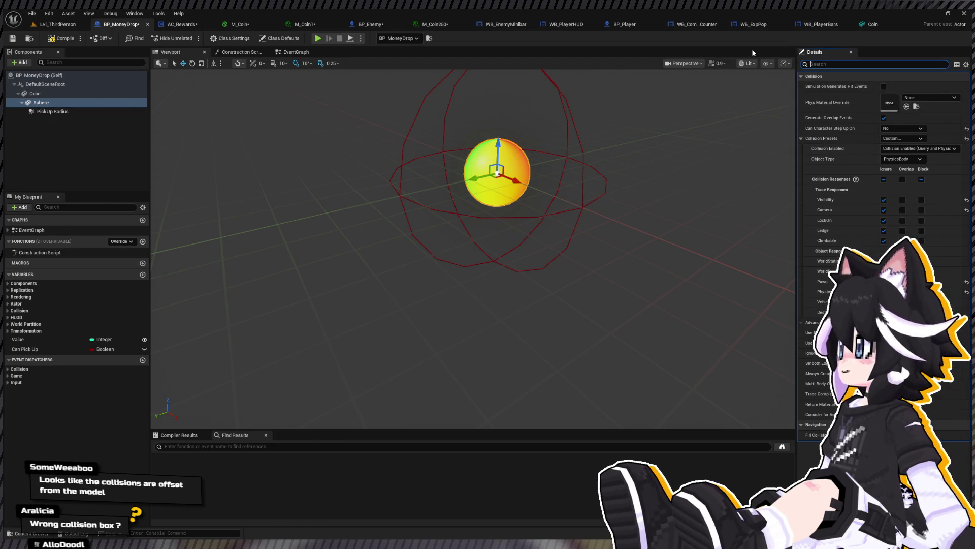
{"action": "key", "text": "Return"}
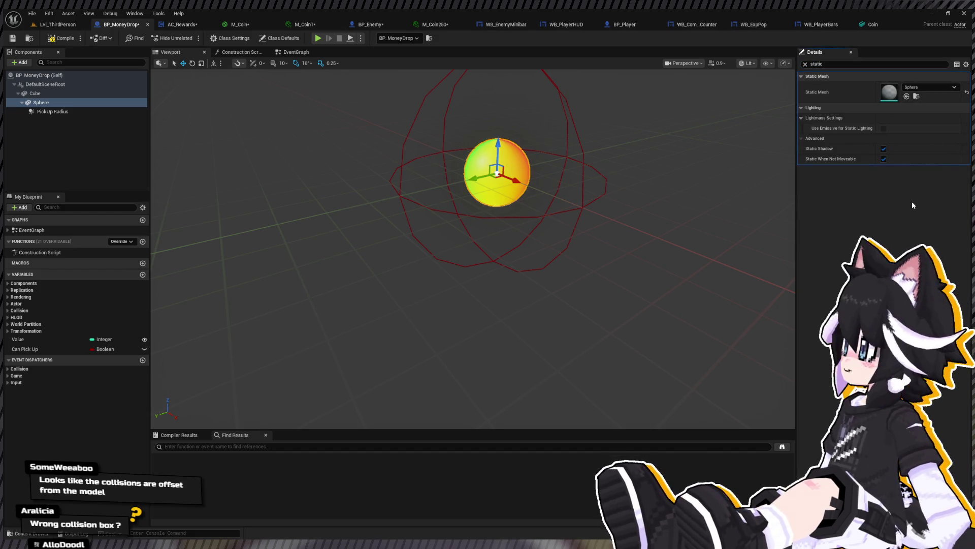
{"action": "key", "text": "ctrl+z"}
{"action": "left_click", "coordinate": [840, 64]}
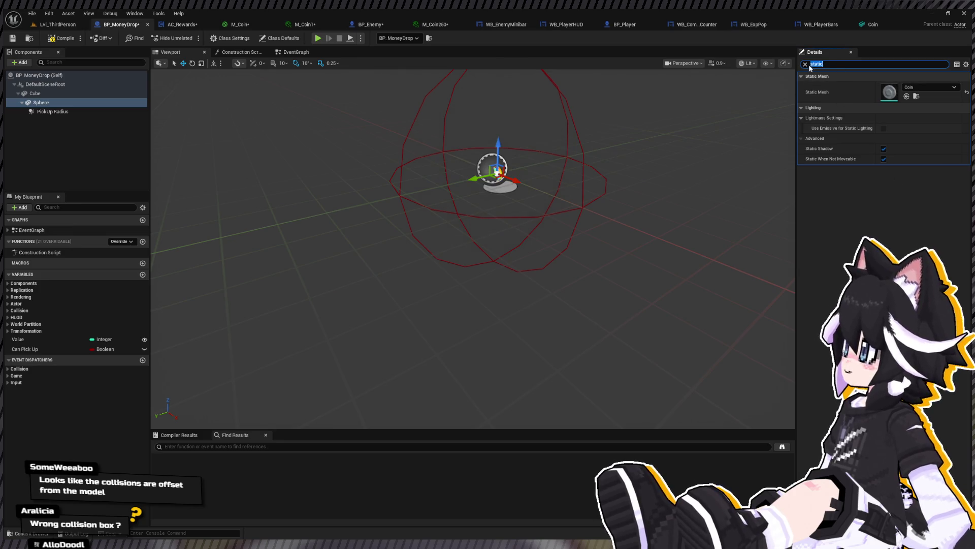
{"action": "key", "text": "BackSpace"}
Set the coin Sphere's scale to 5
{"action": "left_click", "coordinate": [890, 158]}
{"action": "type", "text": "2"}
{"action": "key", "text": "Return"}
{"action": "type", "text": "5"}
{"action": "key", "text": "Tab"}
{"action": "type", "text": "5"}
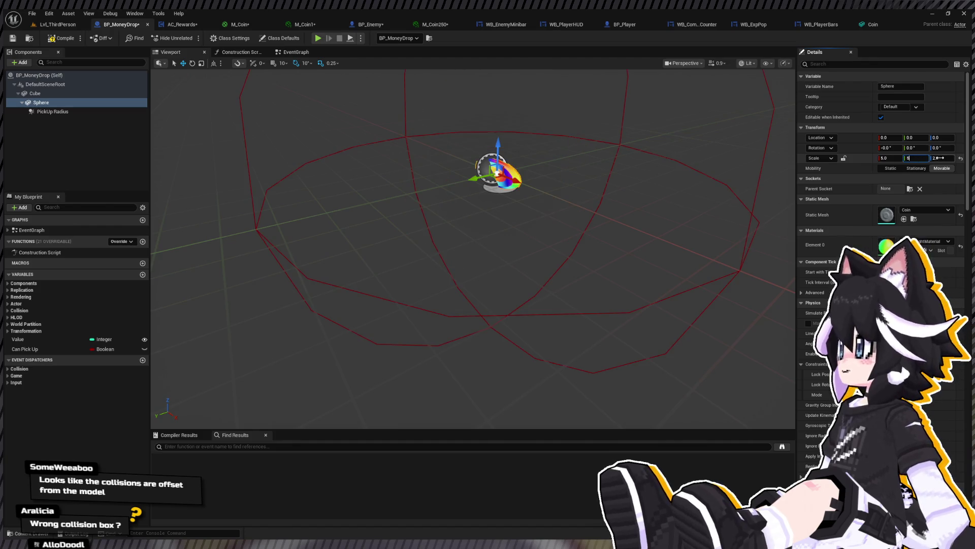
{"action": "left_click", "coordinate": [922, 149]}
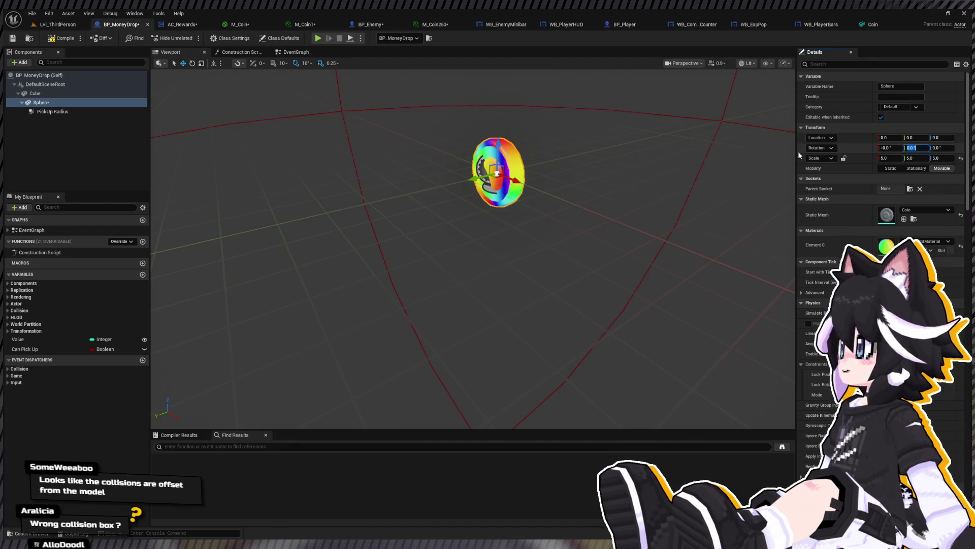
Scale the PickUp Radius sphere to 2 on X, Y and Z
{"action": "left_click", "coordinate": [52, 111]}
{"action": "left_click", "coordinate": [886, 158]}
{"action": "type", "text": "2"}
{"action": "key", "text": "Tab"}
{"action": "type", "text": "2"}
{"action": "key", "text": "Tab"}
{"action": "type", "text": "2"}
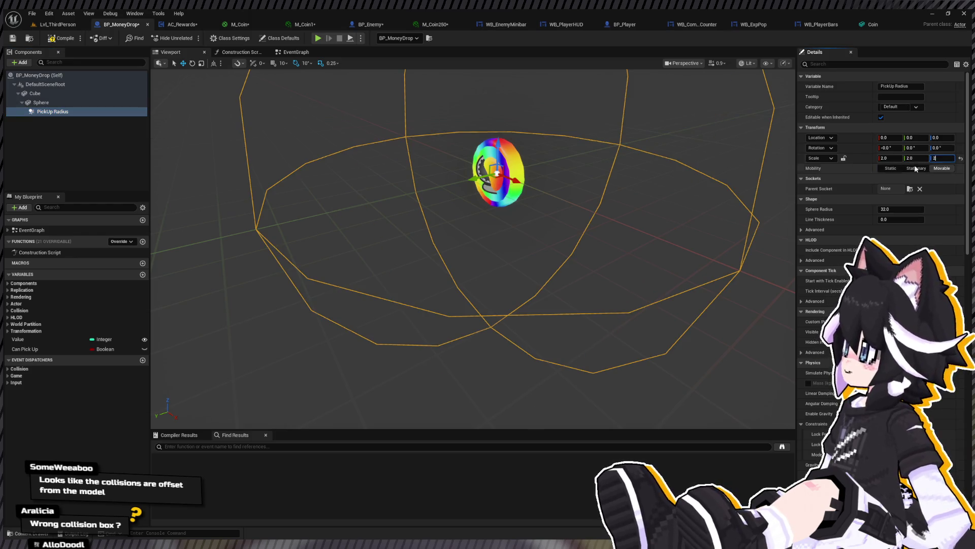
{"action": "left_click", "coordinate": [68, 25]}
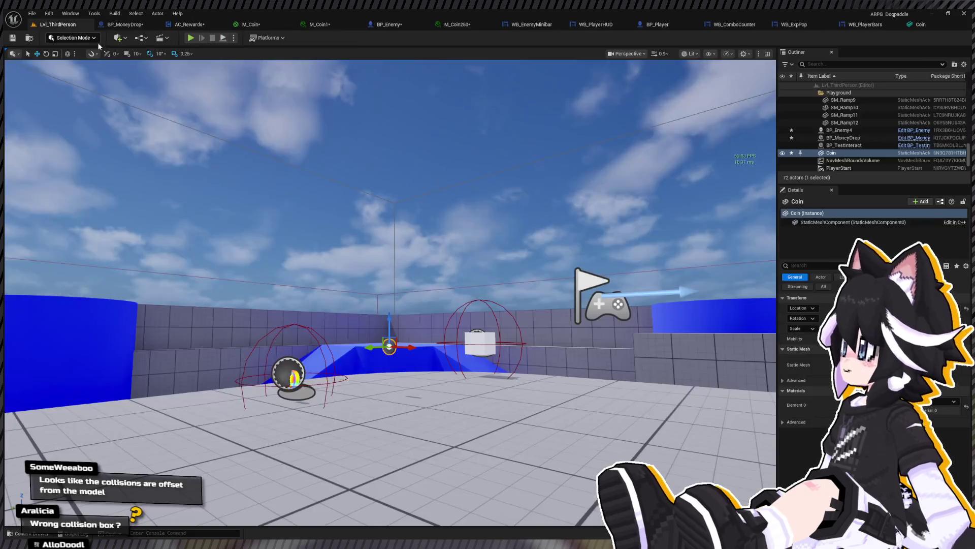
{"action": "left_click", "coordinate": [191, 37]}
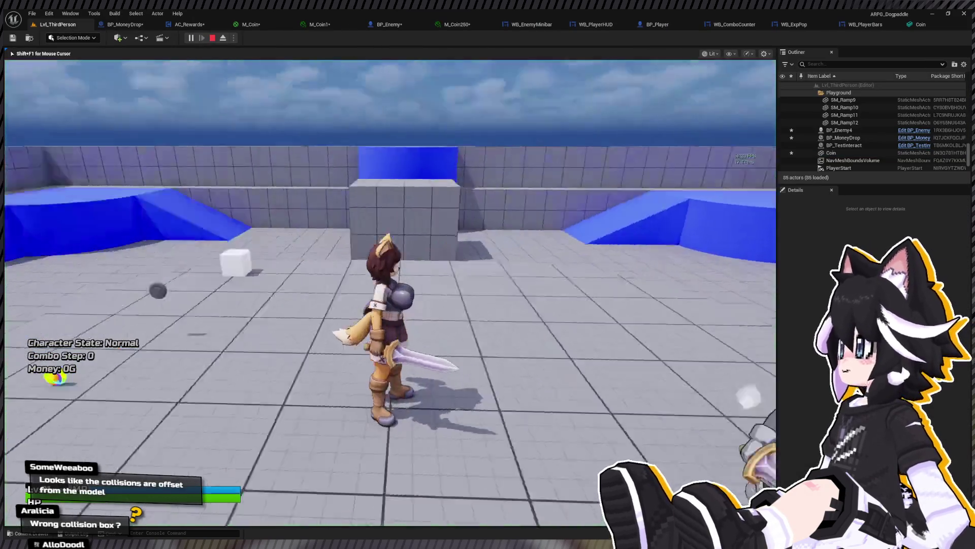
{"action": "key", "text": "w"}
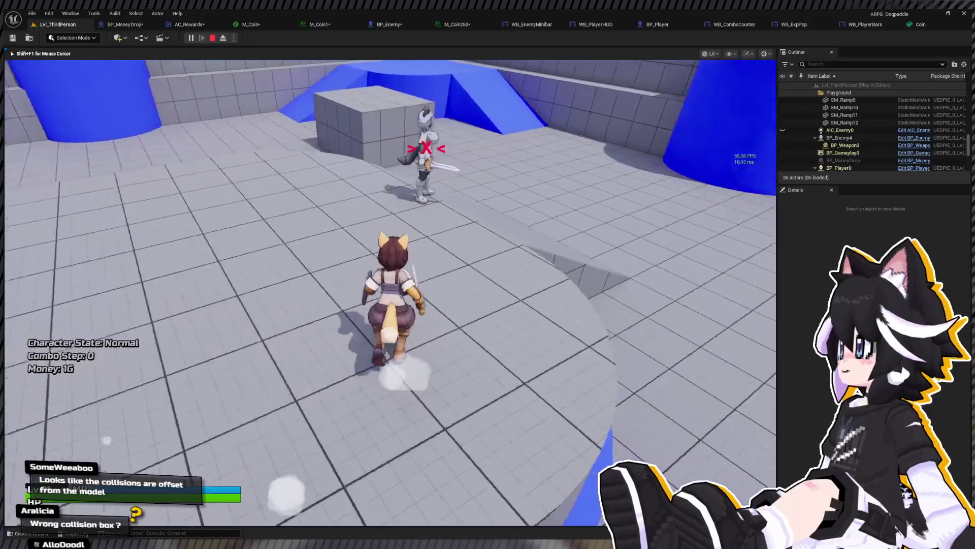
{"action": "key", "text": "w"}
{"action": "left_click", "coordinate": [390, 292]}
{"action": "left_click", "coordinate": [390, 293]}
{"action": "left_click", "coordinate": [390, 292]}
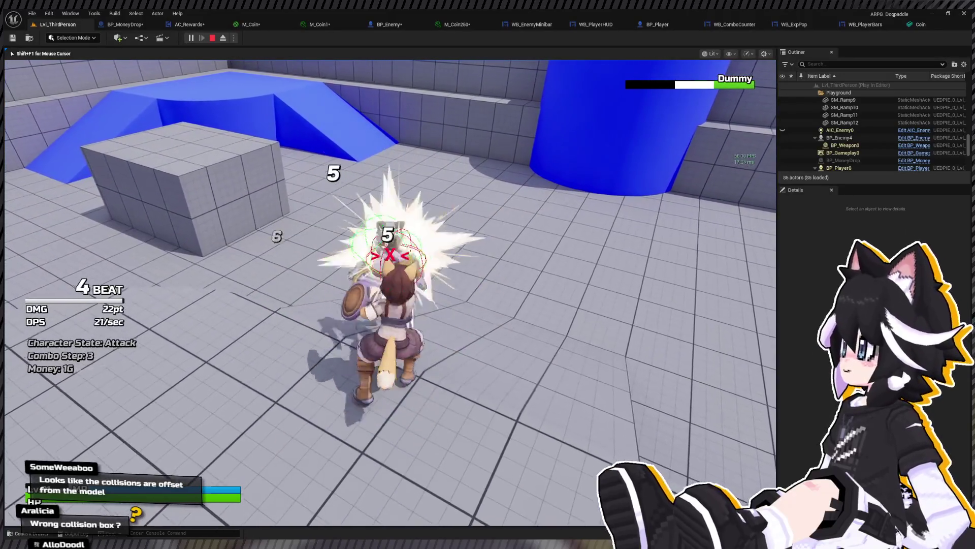
{"action": "key", "text": "w"}
{"action": "right_click", "coordinate": [390, 292]}
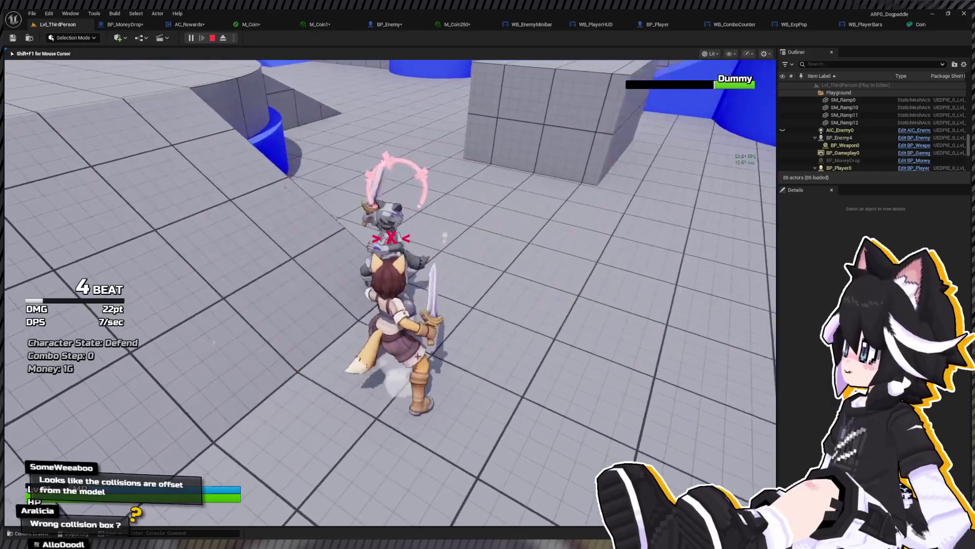
{"action": "left_click", "coordinate": [391, 292]}
{"action": "left_click", "coordinate": [390, 292]}
{"action": "left_click", "coordinate": [390, 292]}
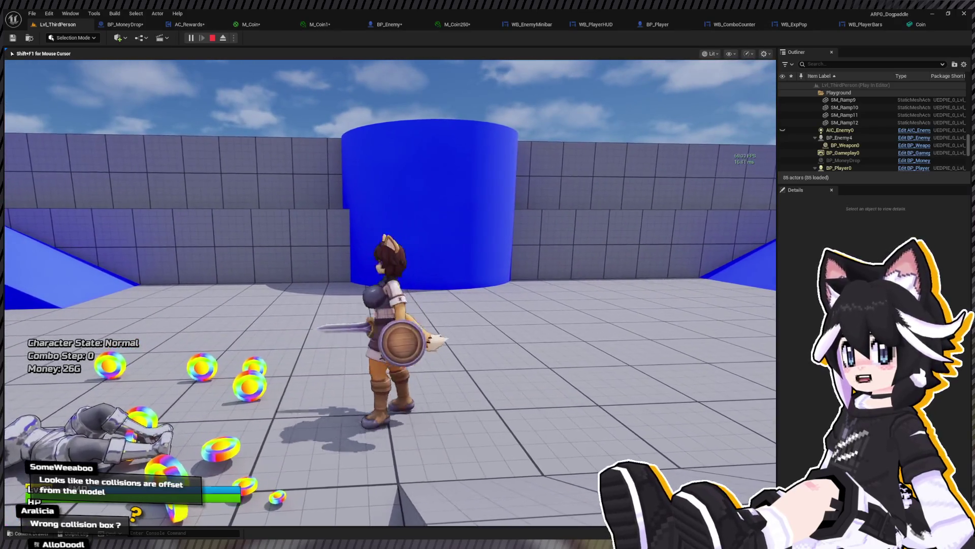
{"action": "key", "text": "s"}
{"action": "key", "text": "a"}
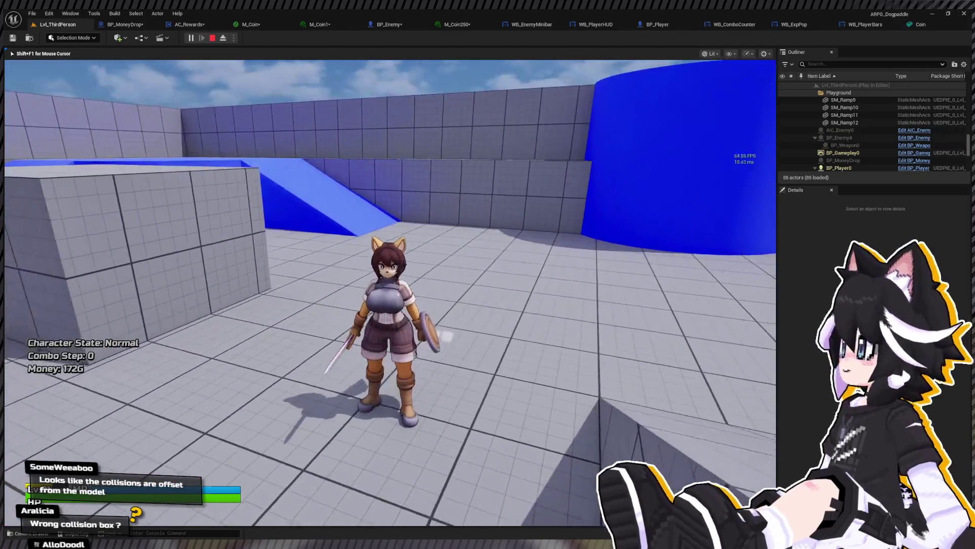
{"action": "key", "text": "Escape"}
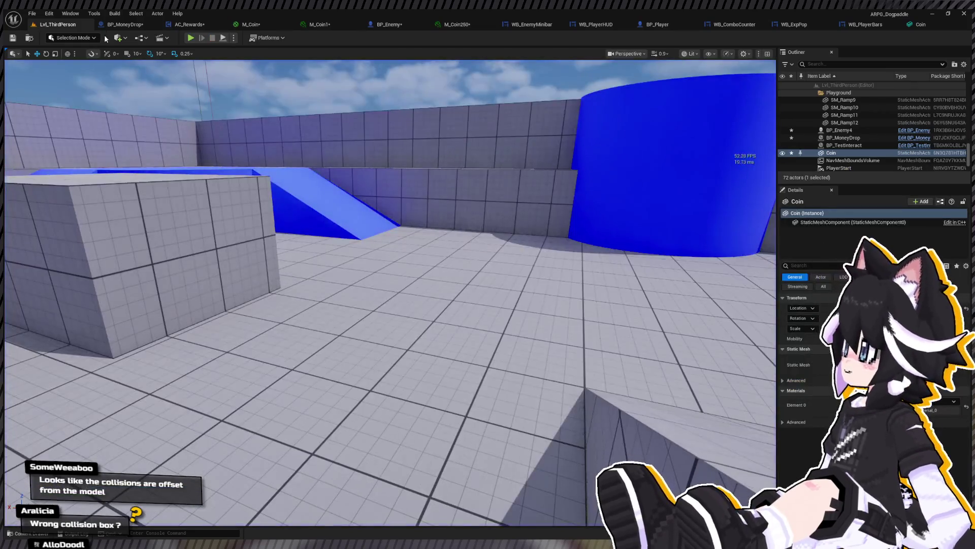
Add a RotatingMovement component to BP_MoneyDrop with a Z rotation rate of 180
{"action": "left_click", "coordinate": [131, 28]}
{"action": "left_click", "coordinate": [97, 103]}
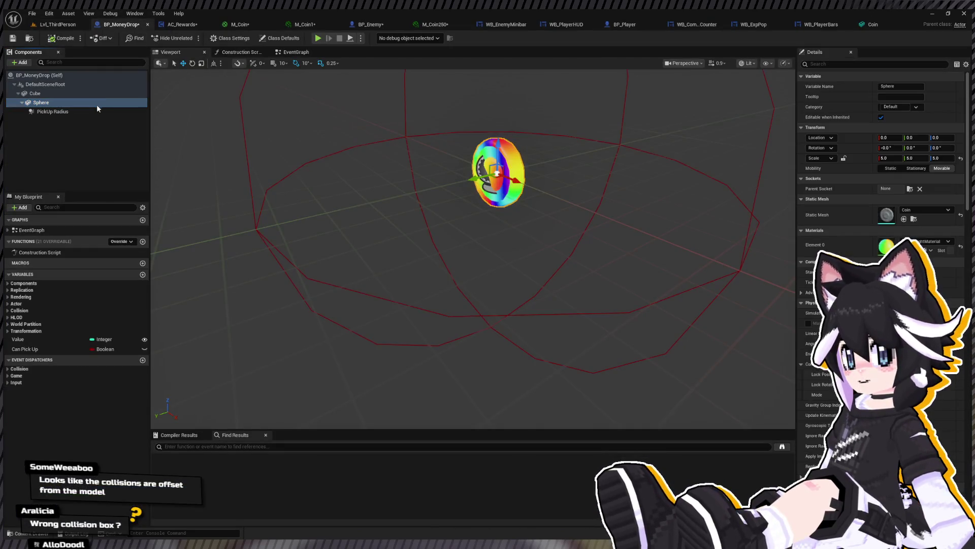
{"action": "left_click", "coordinate": [76, 127]}
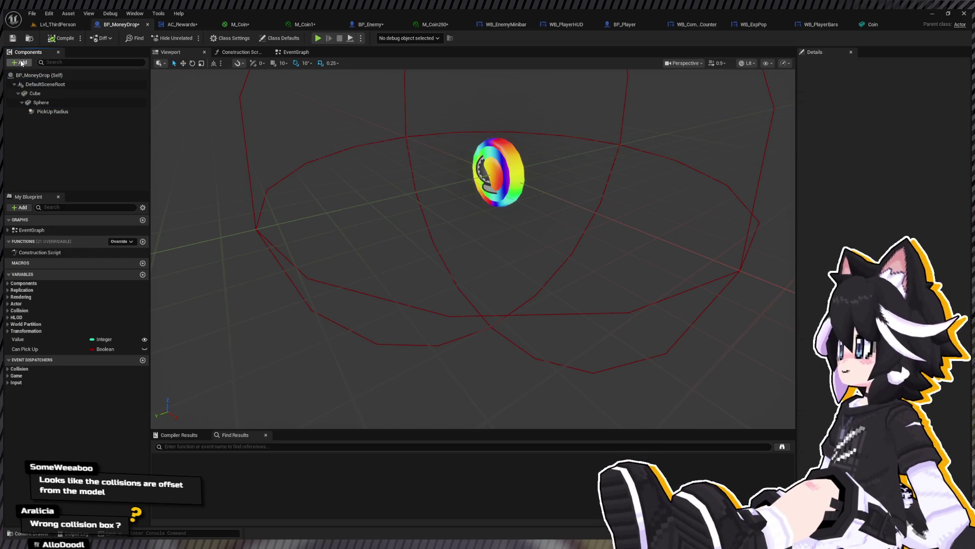
{"action": "key", "text": "ctrl+z"}
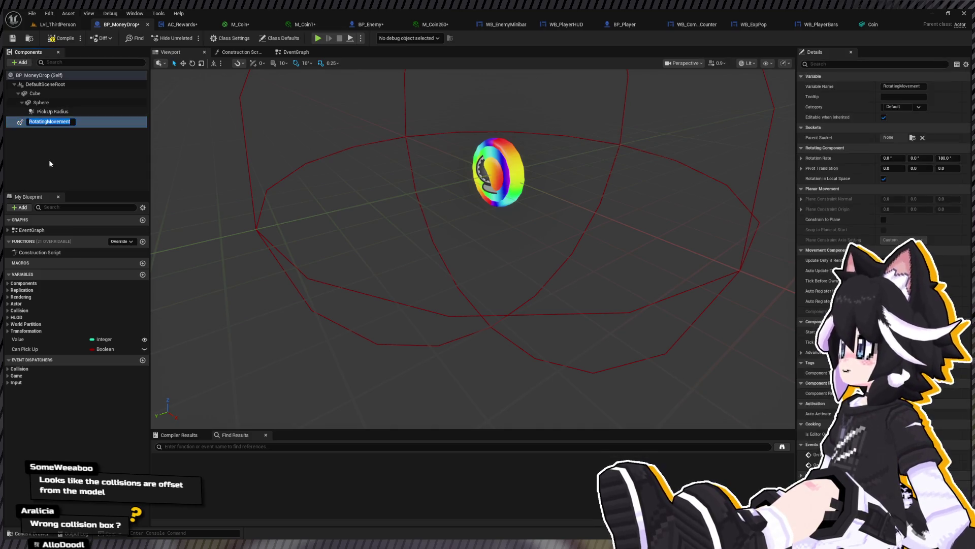
{"action": "left_click", "coordinate": [33, 102]}
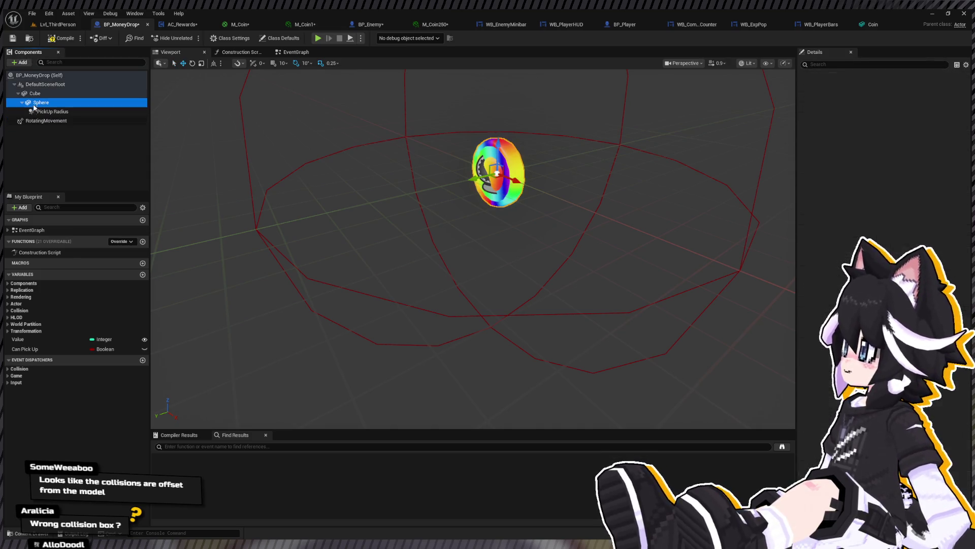
{"action": "left_click", "coordinate": [33, 122]}
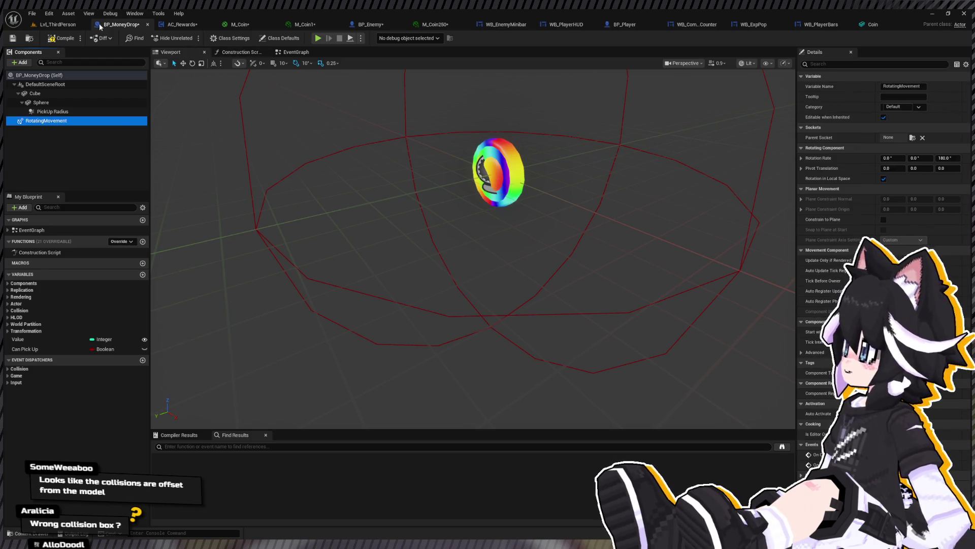
{"action": "left_click", "coordinate": [57, 24]}
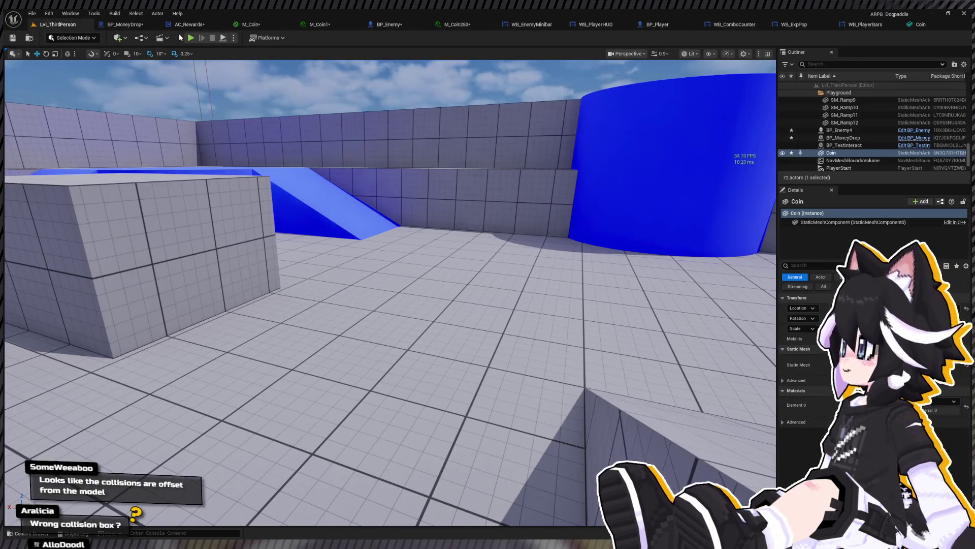
Playtest the level, defeat the Dummy so coins drop and Money reaches 25G, then stop
{"action": "key", "text": "alt+p"}
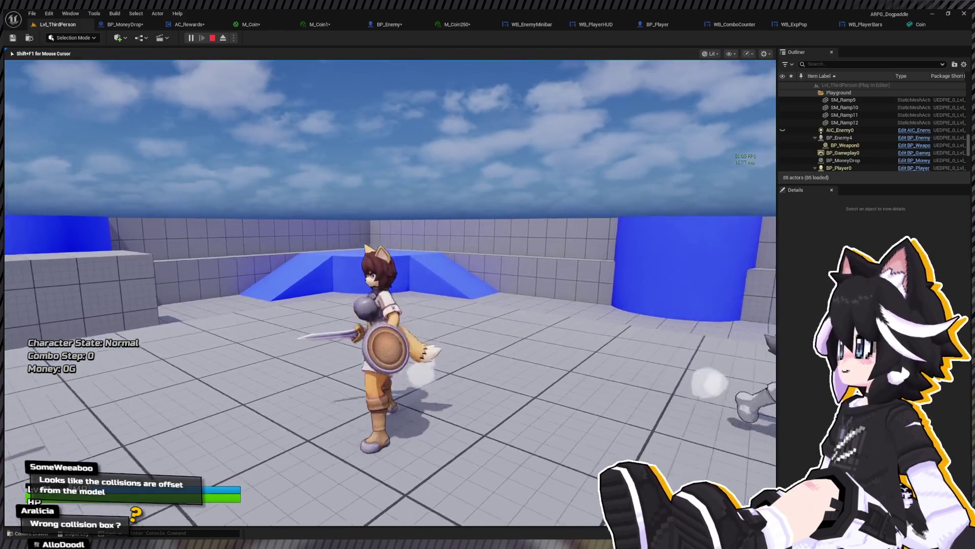
{"action": "key", "text": "w"}
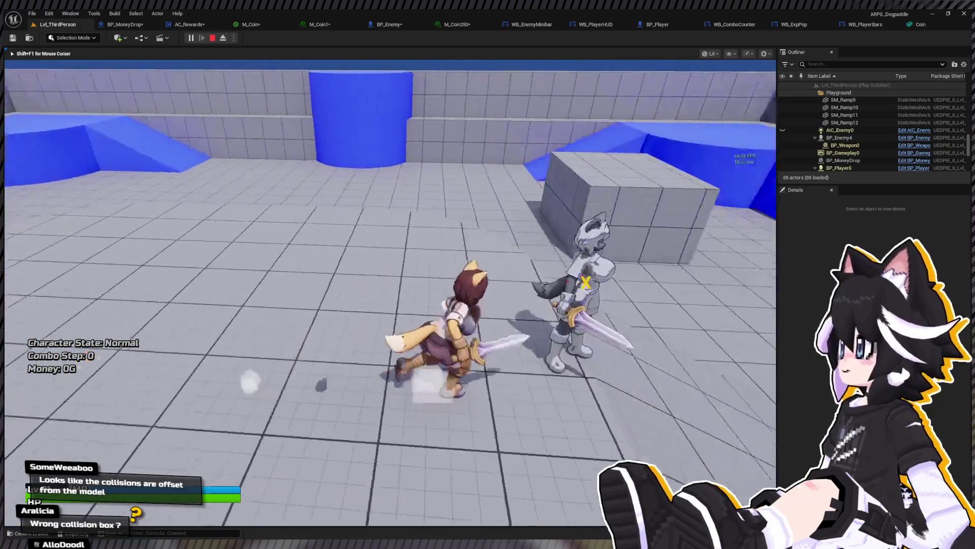
{"action": "left_click", "coordinate": [391, 293]}
{"action": "left_click", "coordinate": [390, 293]}
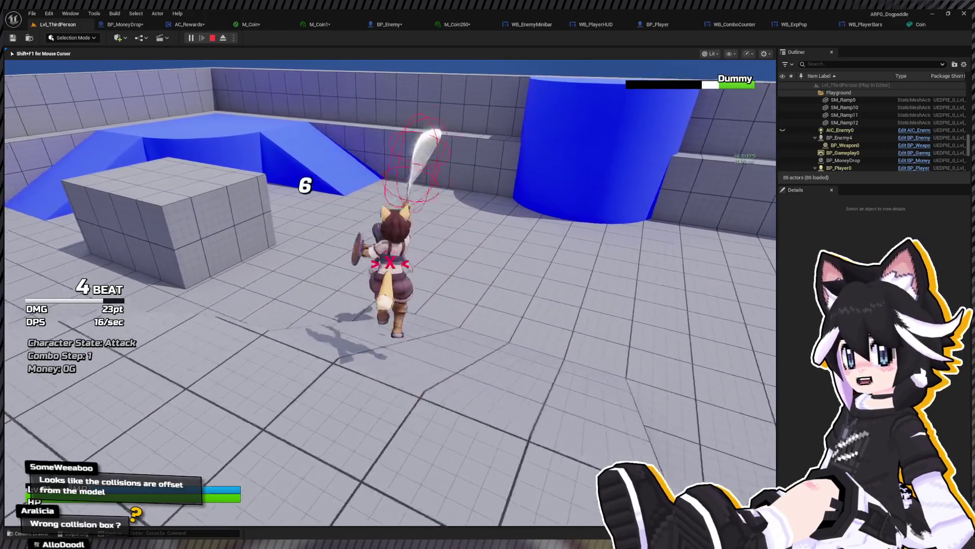
{"action": "left_click", "coordinate": [390, 293]}
{"action": "left_click", "coordinate": [391, 293]}
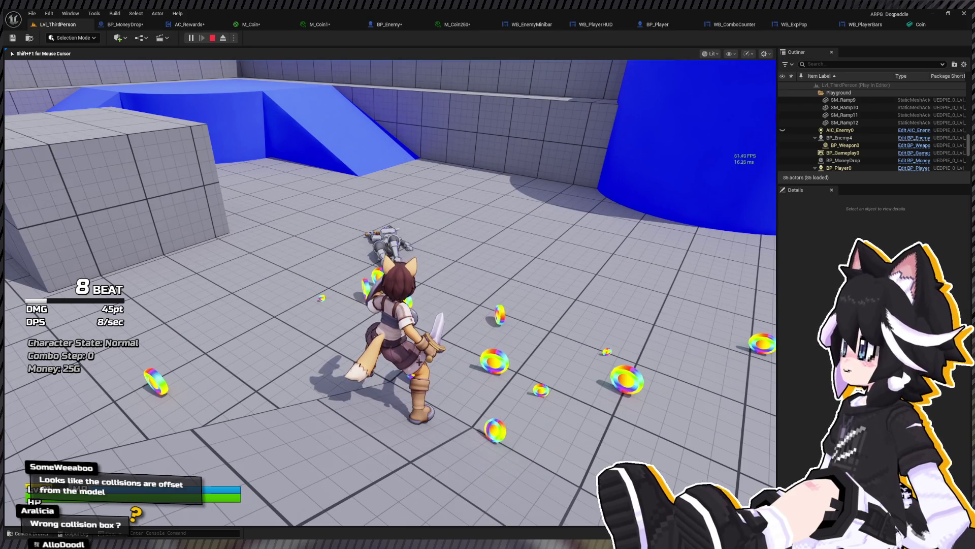
{"action": "key", "text": "Escape"}
{"action": "left_click", "coordinate": [122, 24]}
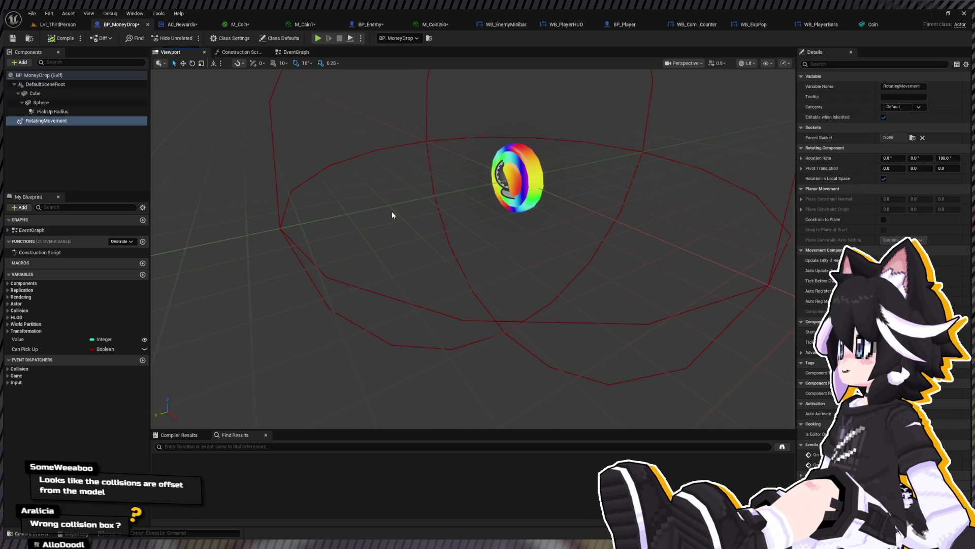
Delete the RotatingMovement component from BP_MoneyDrop and open the class default properties
{"action": "left_click", "coordinate": [49, 111]}
{"action": "left_click", "coordinate": [34, 95]}
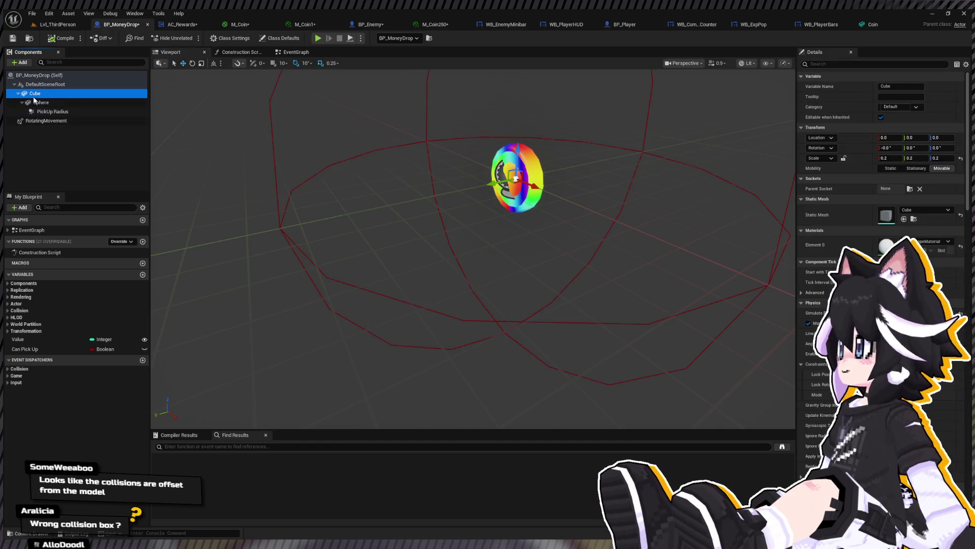
{"action": "left_click", "coordinate": [70, 85]}
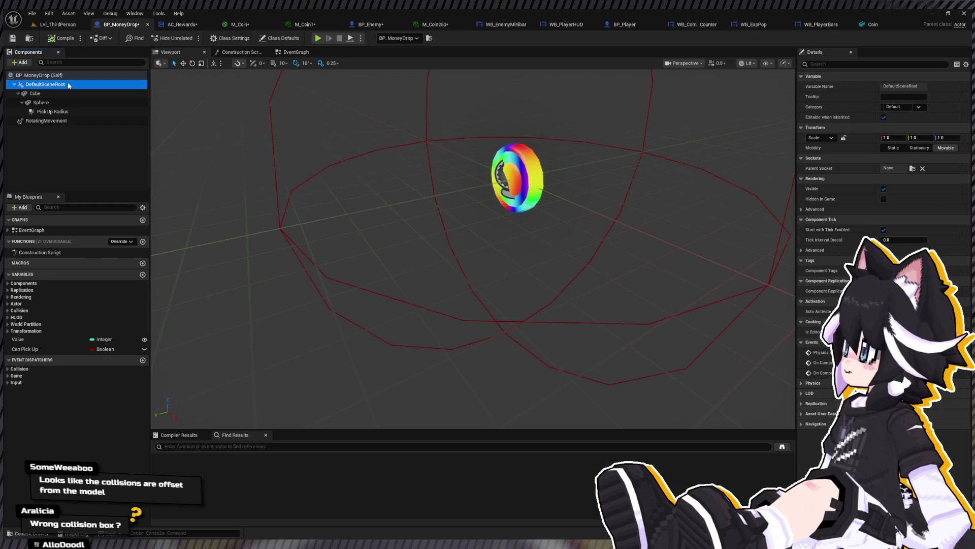
{"action": "left_click", "coordinate": [69, 103]}
{"action": "left_click", "coordinate": [52, 121]}
{"action": "key", "text": "Delete"}
{"action": "left_click", "coordinate": [57, 104]}
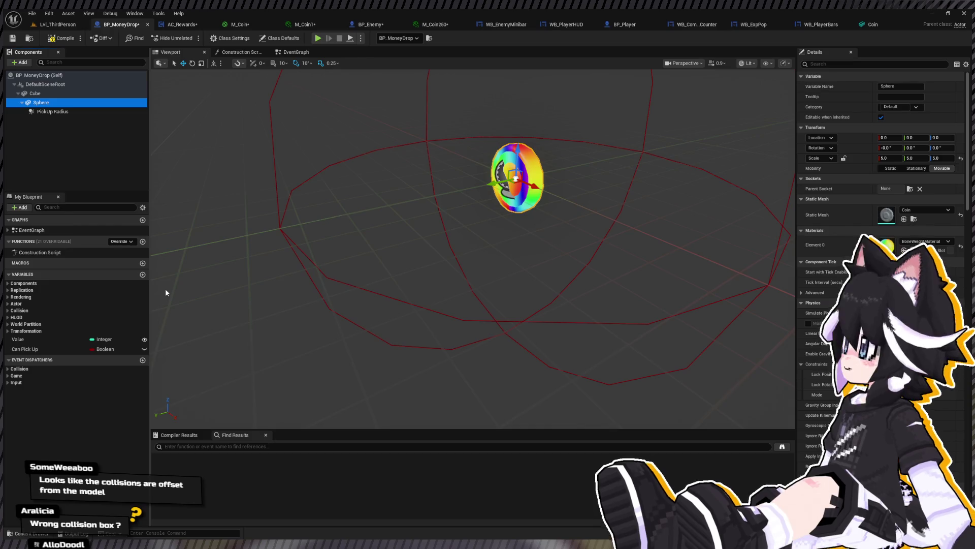
{"action": "key", "text": "grave"}
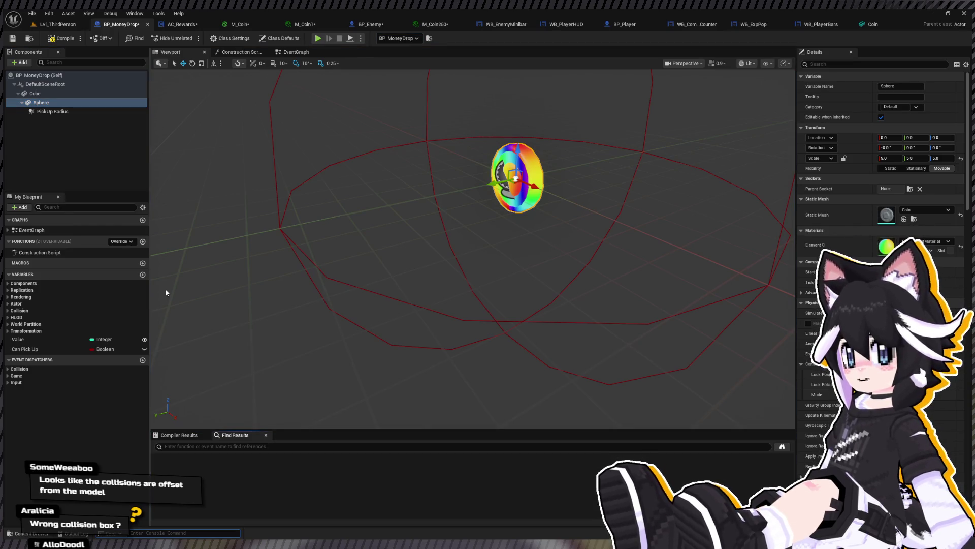
{"action": "left_click", "coordinate": [87, 76]}
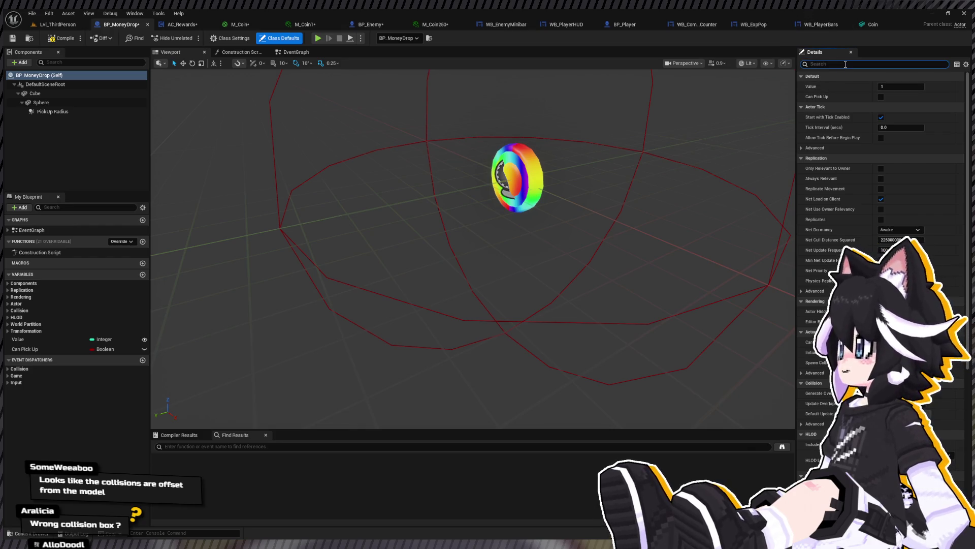
Lock the Cube's physics position and rotation constraints on X and Y
{"action": "type", "text": "constrain"}
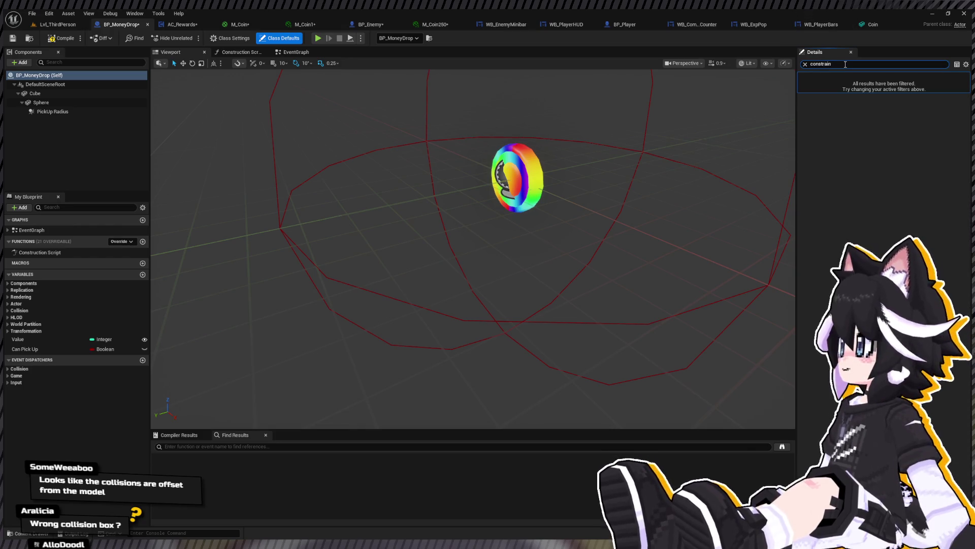
{"action": "left_click", "coordinate": [87, 110]}
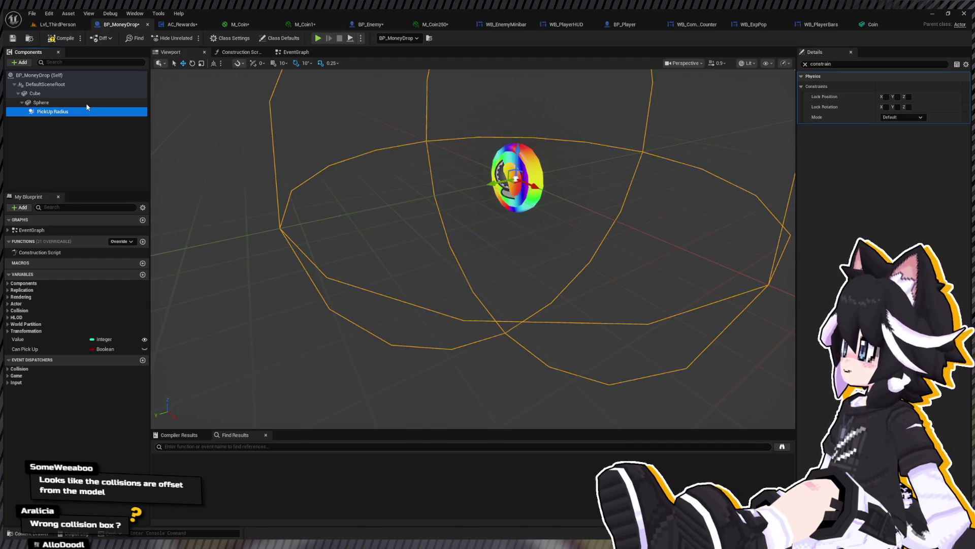
{"action": "left_click", "coordinate": [85, 103]}
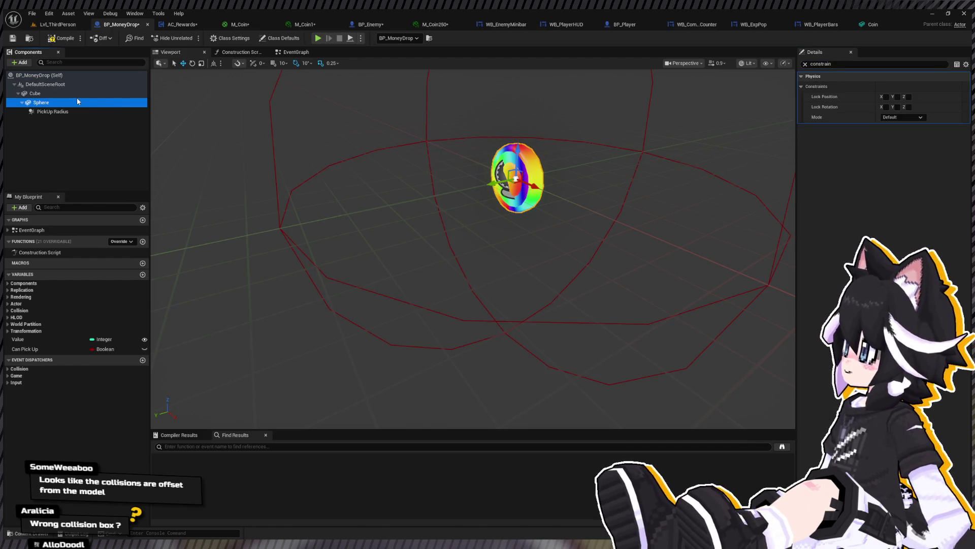
{"action": "left_click", "coordinate": [80, 97]}
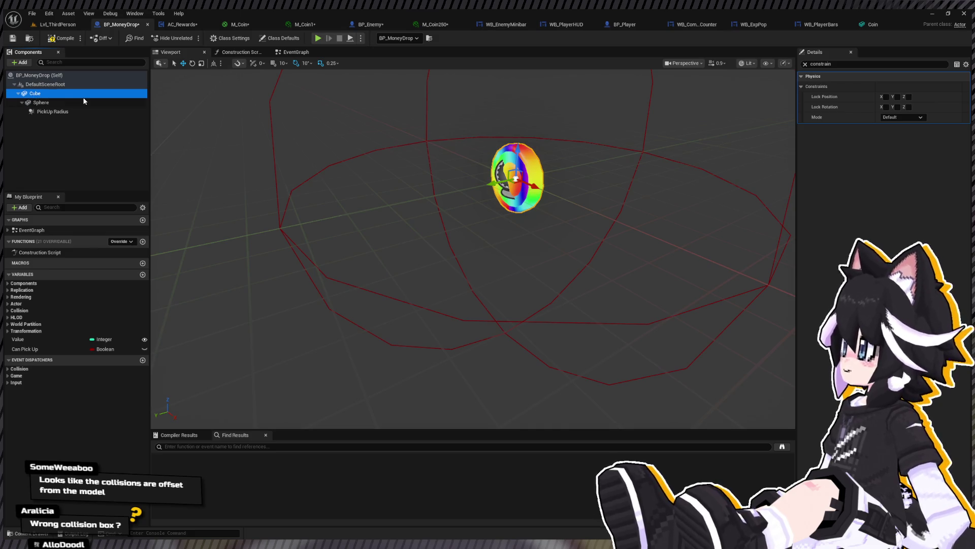
{"action": "left_click", "coordinate": [886, 96]}
{"action": "left_click", "coordinate": [886, 107]}
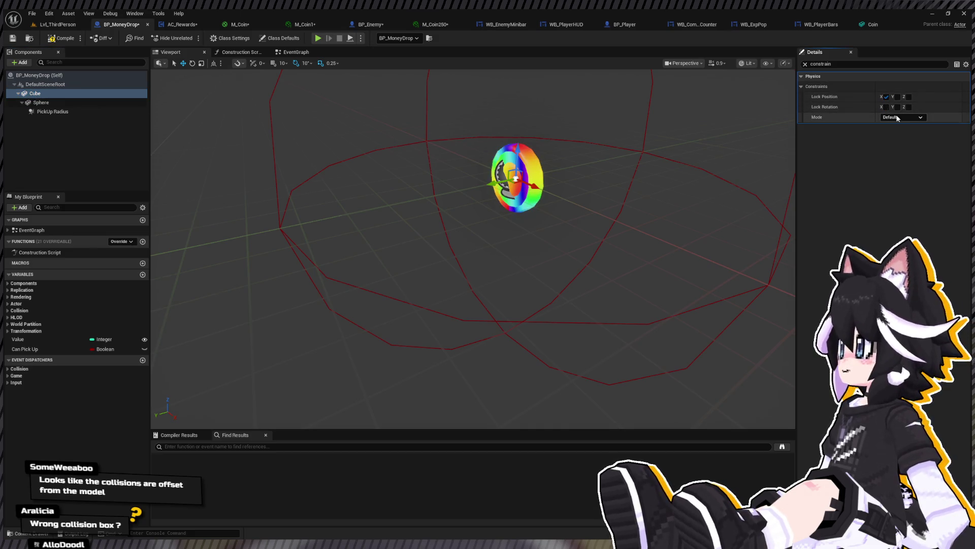
{"action": "left_click", "coordinate": [898, 97]}
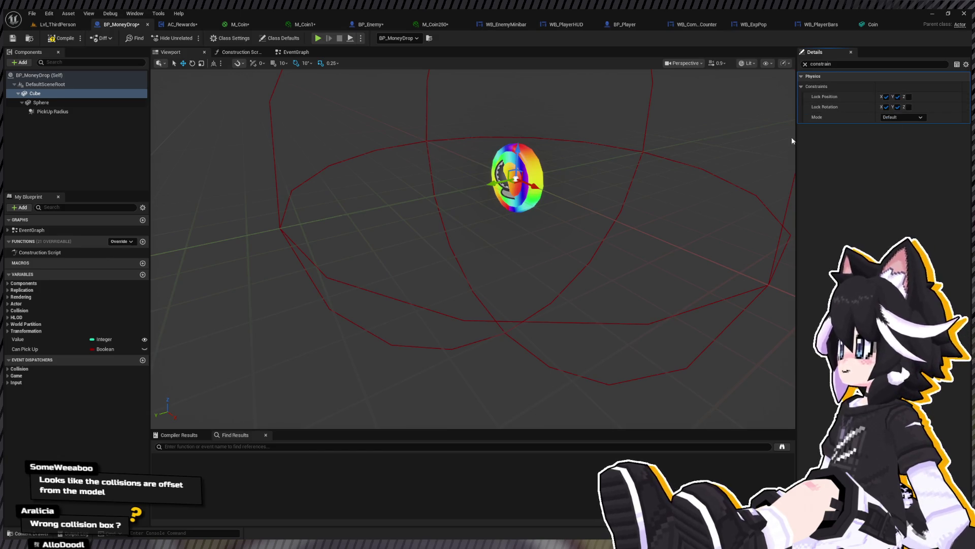
{"action": "left_click", "coordinate": [60, 28]}
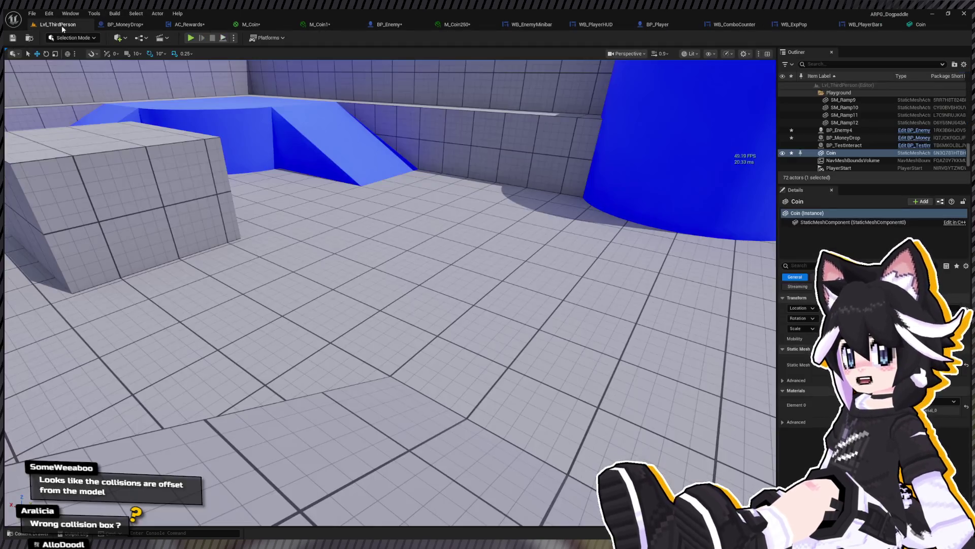
Run a brief playtest and stop it, checking BP_MoneyDrop before returning to the level
{"action": "left_click", "coordinate": [190, 38]}
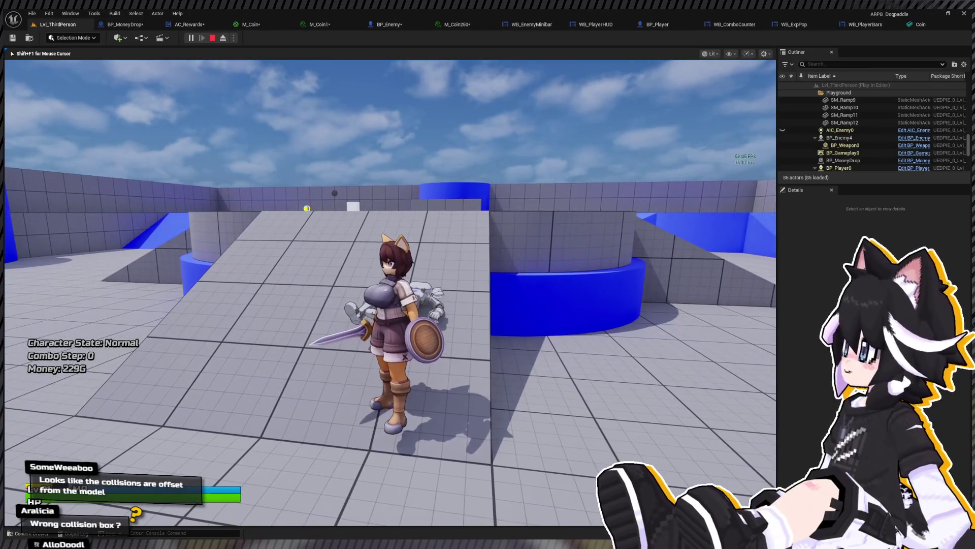
{"action": "key", "text": "Escape"}
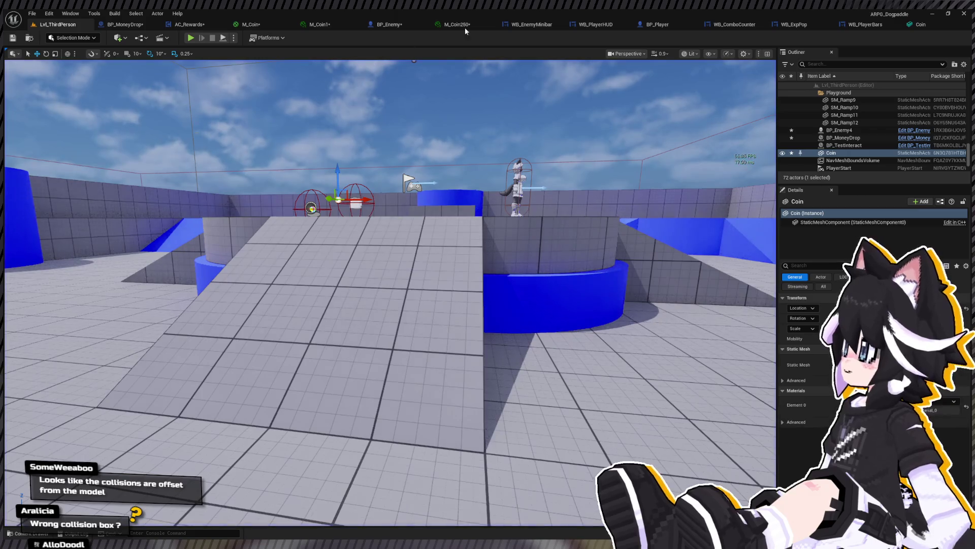
{"action": "left_click", "coordinate": [122, 24]}
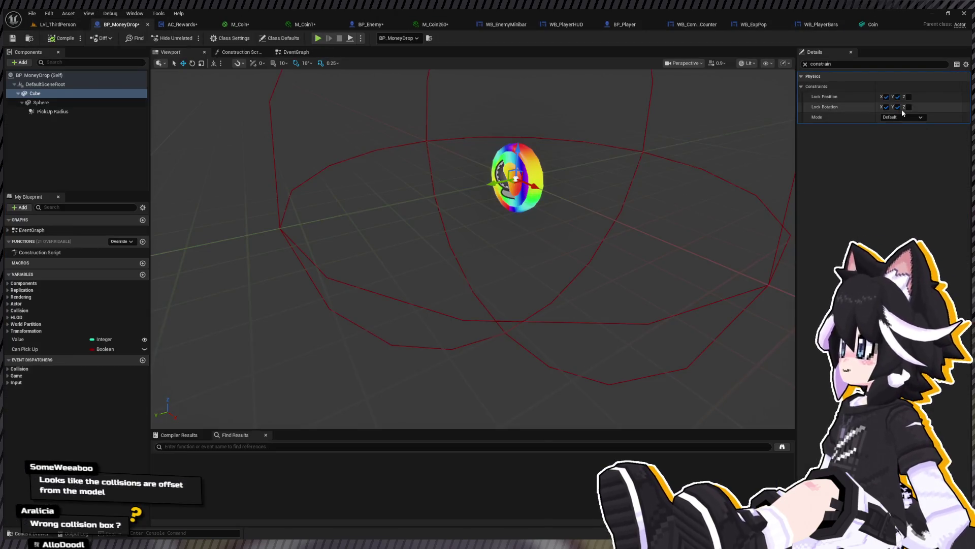
{"action": "left_click", "coordinate": [58, 24]}
Playtest again, defeat the Dummy and collect its dropped coins for 75G
{"action": "key", "text": "alt+p"}
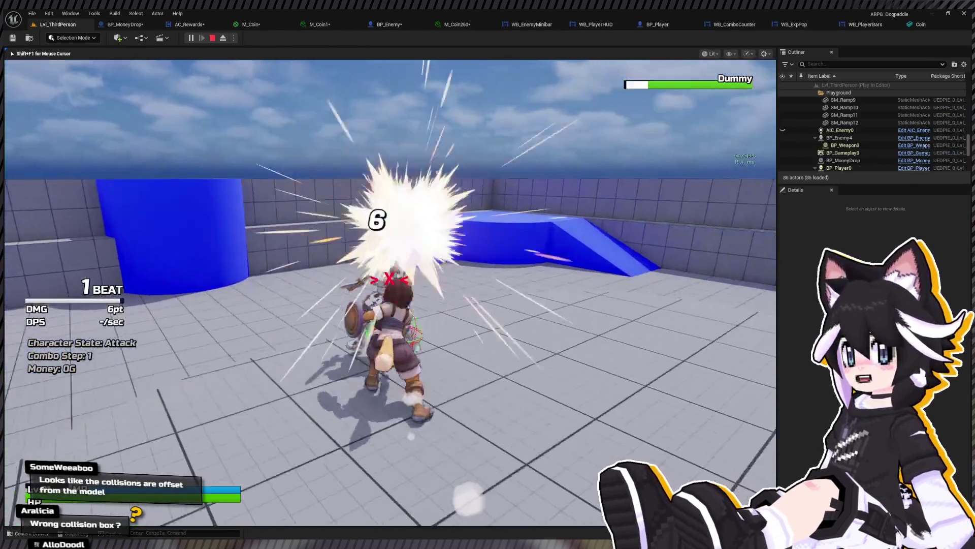
{"action": "left_click", "coordinate": [390, 293]}
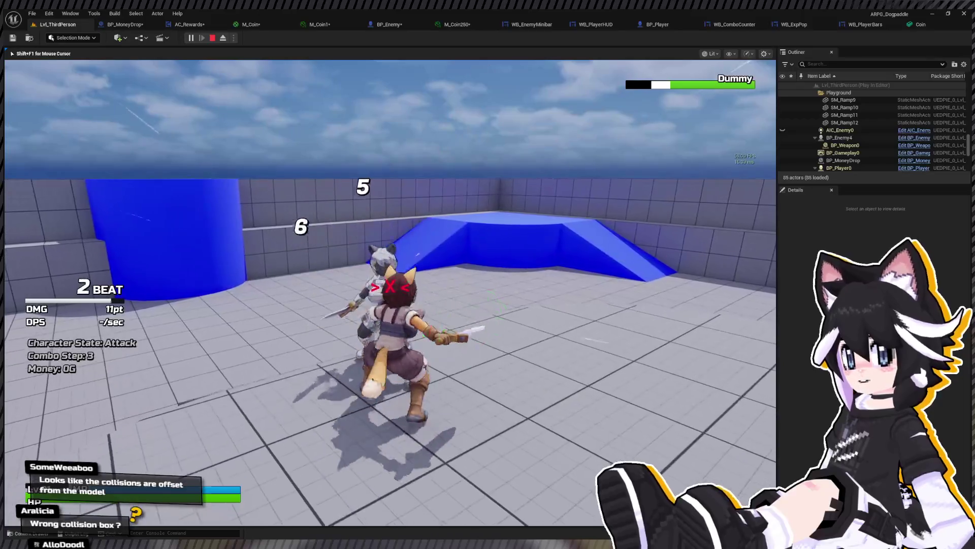
{"action": "key", "text": "w"}
{"action": "left_click", "coordinate": [390, 292]}
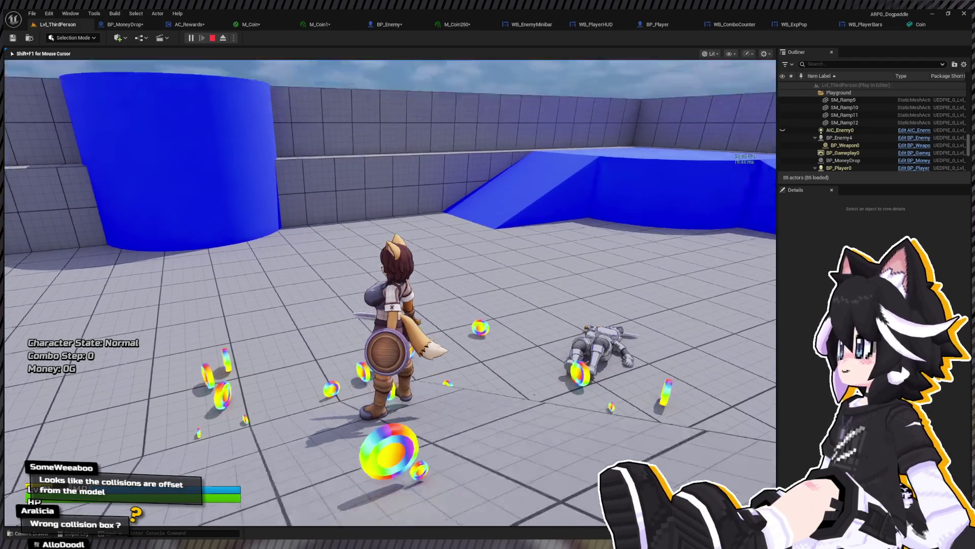
{"action": "key", "text": "w"}
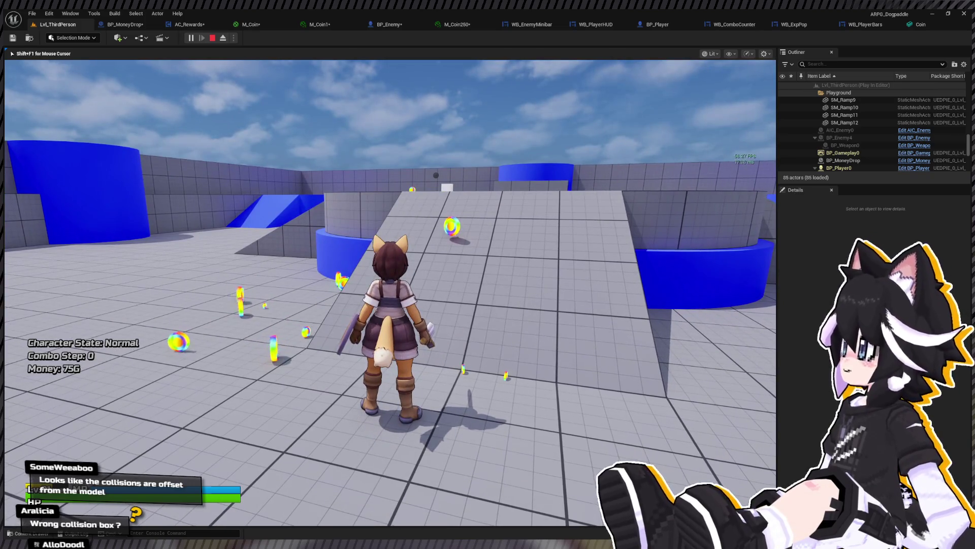
{"action": "key", "text": "Escape"}
{"action": "left_click", "coordinate": [127, 24]}
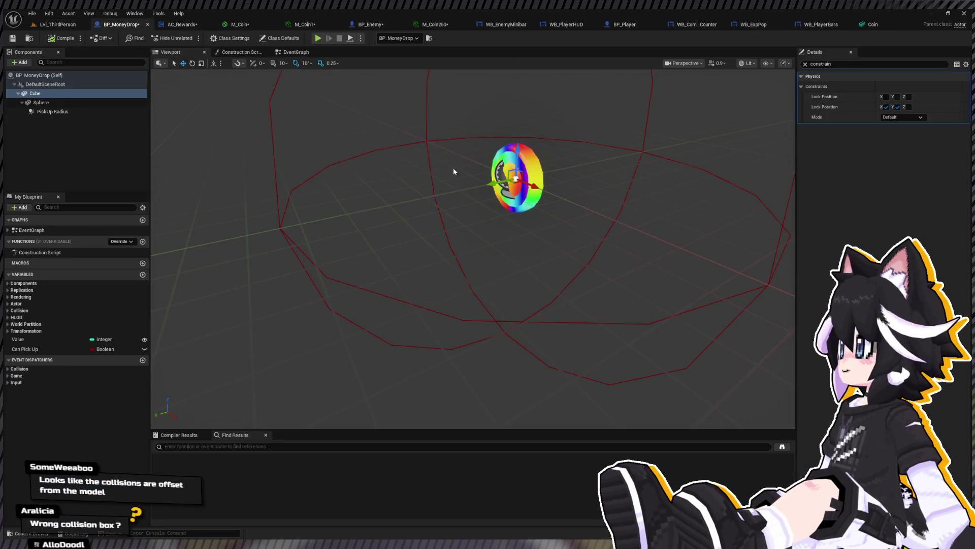
Lift the Sphere coin mesh up above the base
{"action": "left_click", "coordinate": [51, 102]}
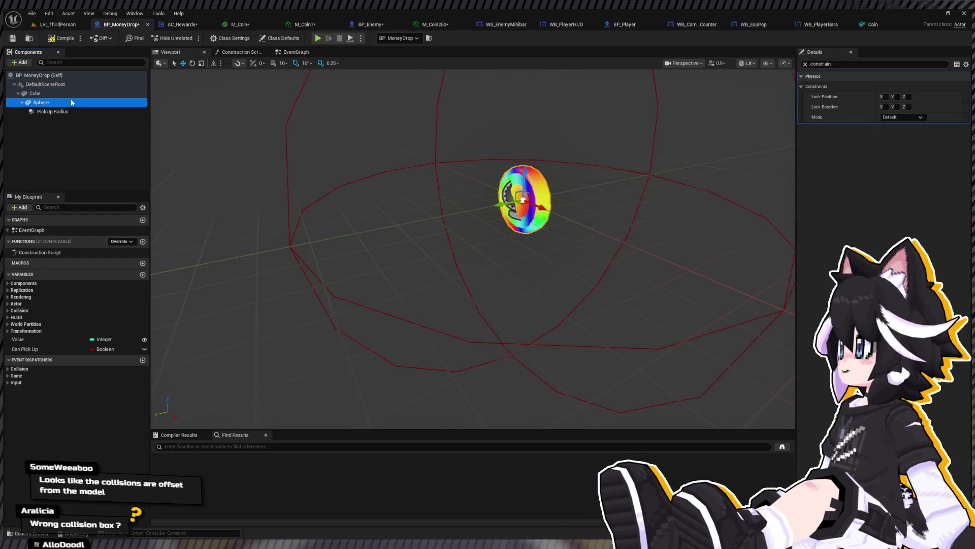
{"action": "left_click_drag", "start_coordinate": [510, 175], "coordinate": [521, 108]}
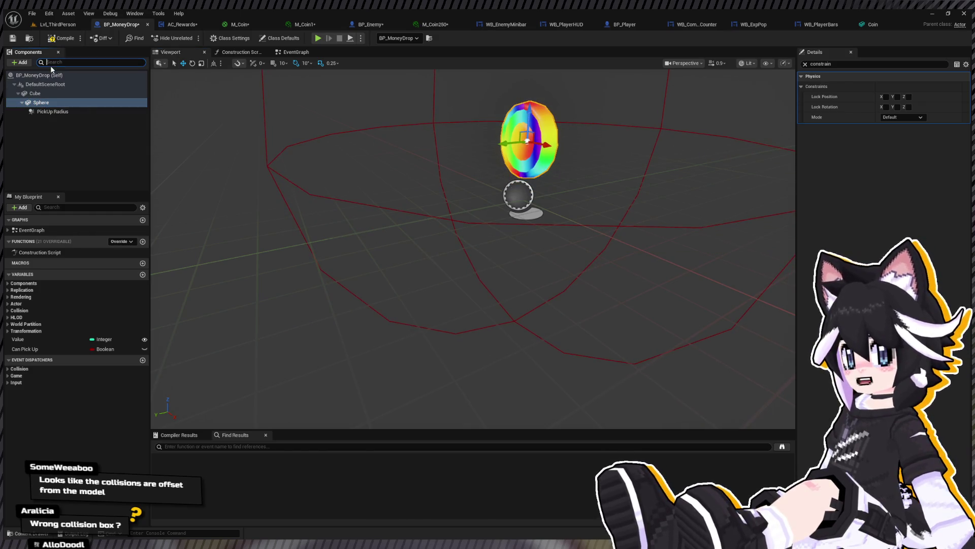
{"action": "type", "text": "t"}
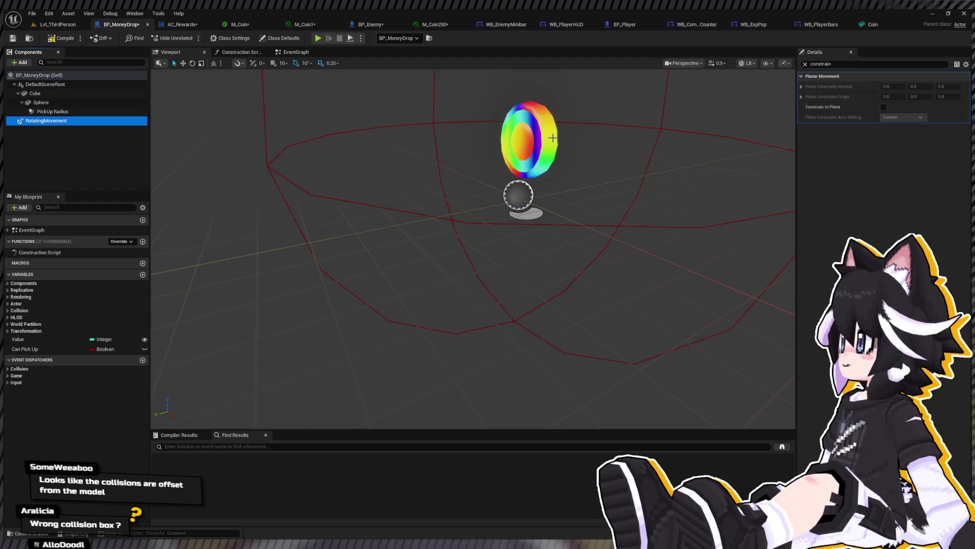
Set the RotatingMovement Z rotation rate to 360 and compile the blueprint
{"action": "left_click", "coordinate": [805, 64]}
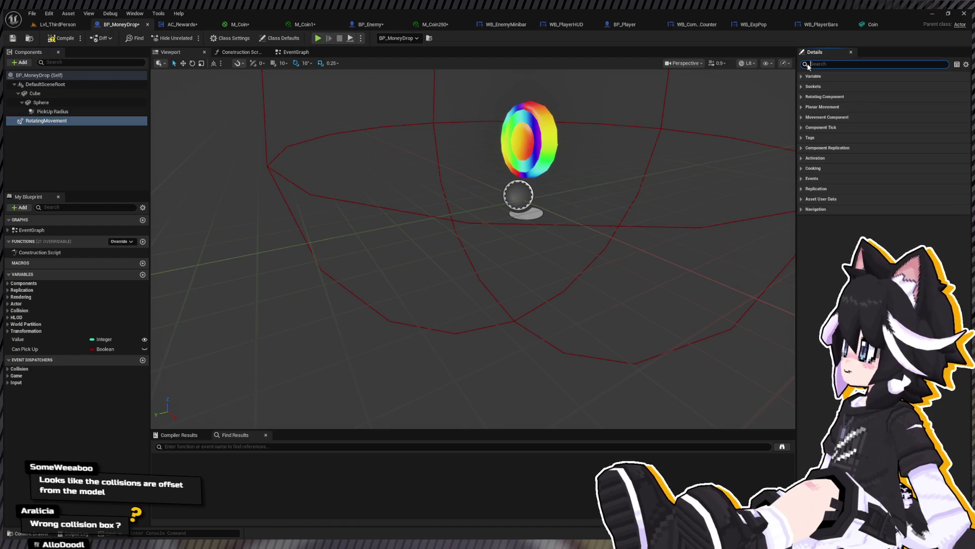
{"action": "left_click", "coordinate": [812, 137]}
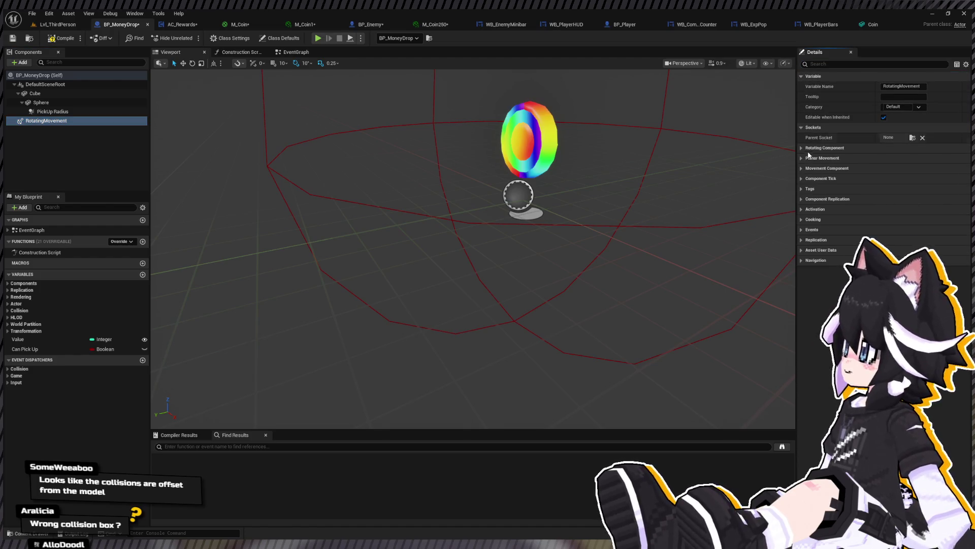
{"action": "left_click", "coordinate": [802, 127]}
{"action": "left_click", "coordinate": [802, 188]}
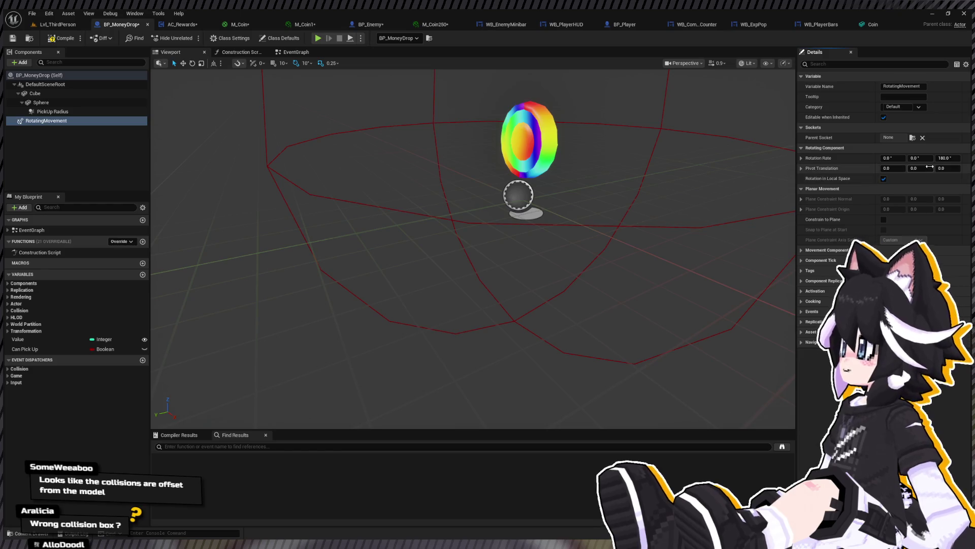
{"action": "left_click", "coordinate": [947, 159]}
{"action": "type", "text": "360"}
{"action": "key", "text": "Return"}
{"action": "left_click", "coordinate": [46, 121]}
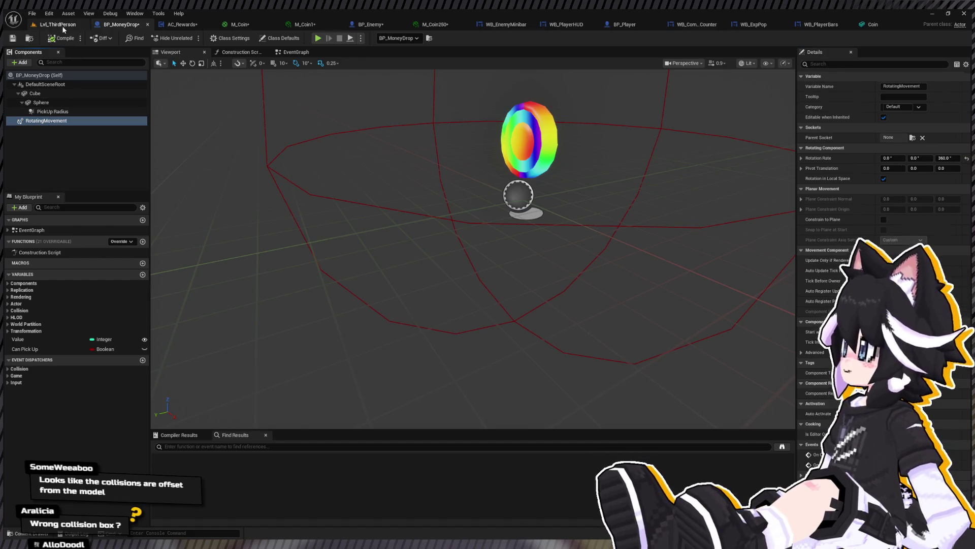
Start a playtest of Lvl_ThirdPerson with input focus on the game
{"action": "left_click", "coordinate": [62, 25]}
{"action": "left_click", "coordinate": [192, 37]}
{"action": "left_click", "coordinate": [211, 72]}
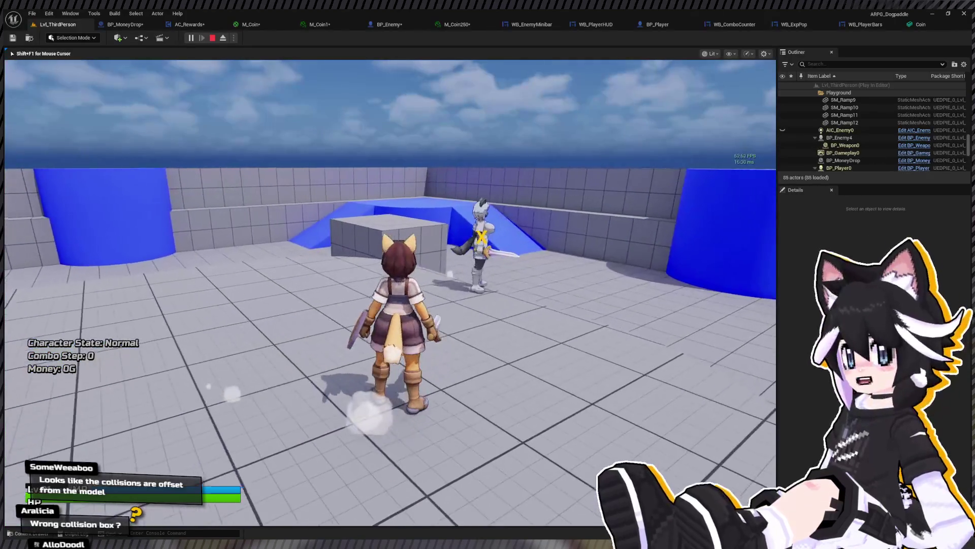
Stop the playtest and filter the BP_MoneyDrop Cube's properties for 'sim'
{"action": "key", "text": "Escape"}
{"action": "left_click", "coordinate": [124, 24]}
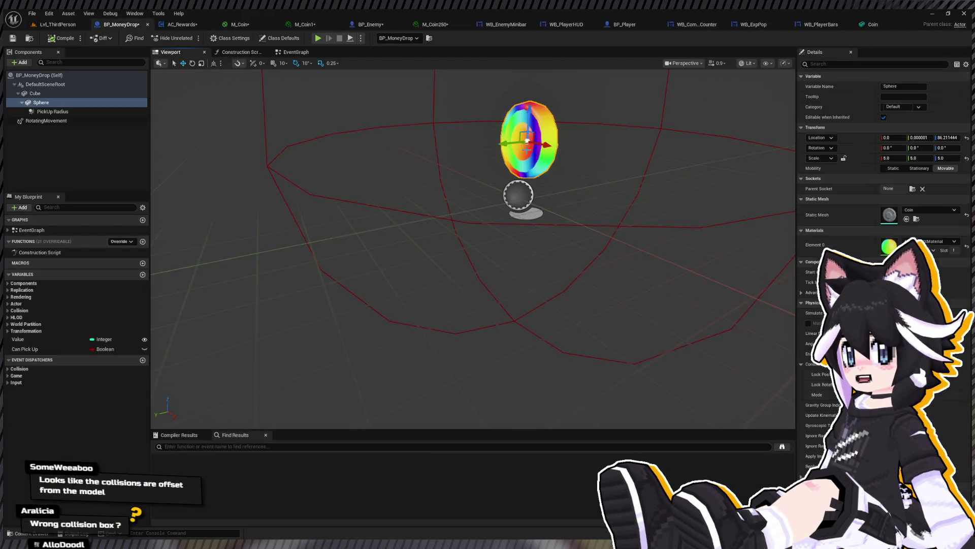
{"action": "left_click", "coordinate": [35, 94]}
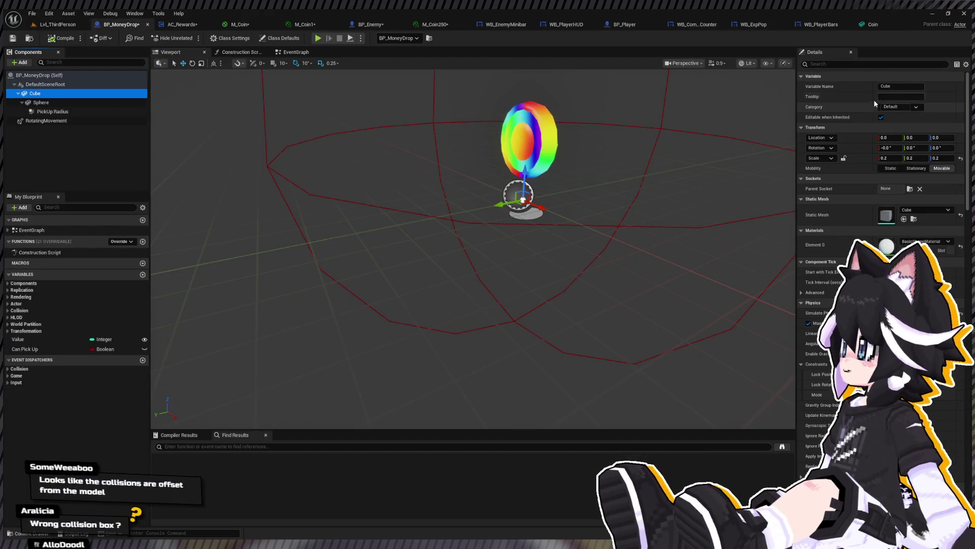
{"action": "left_click", "coordinate": [846, 64]}
{"action": "type", "text": "sim"}
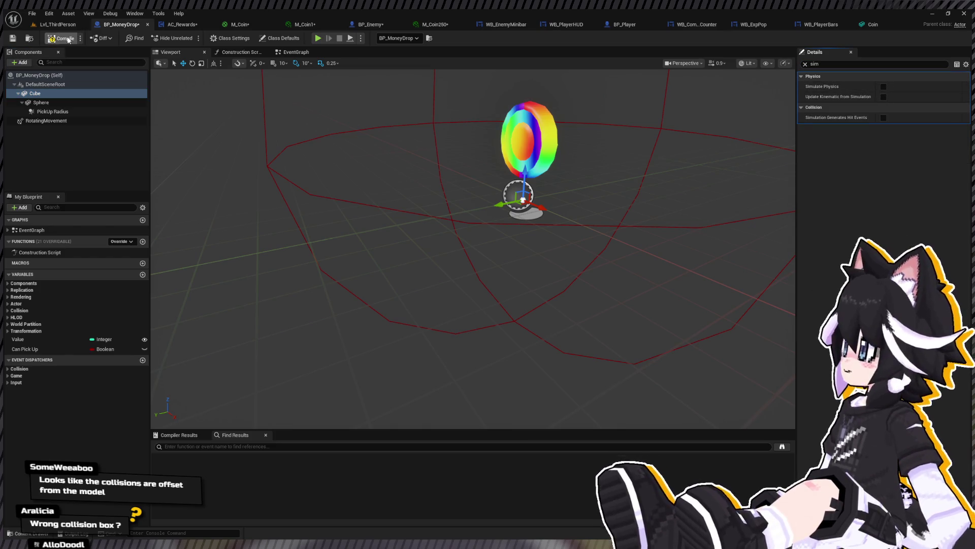
Playtest the level and attack the Dummy until it is knocked down
{"action": "left_click", "coordinate": [45, 24]}
{"action": "left_click", "coordinate": [190, 38]}
{"action": "key", "text": "w"}
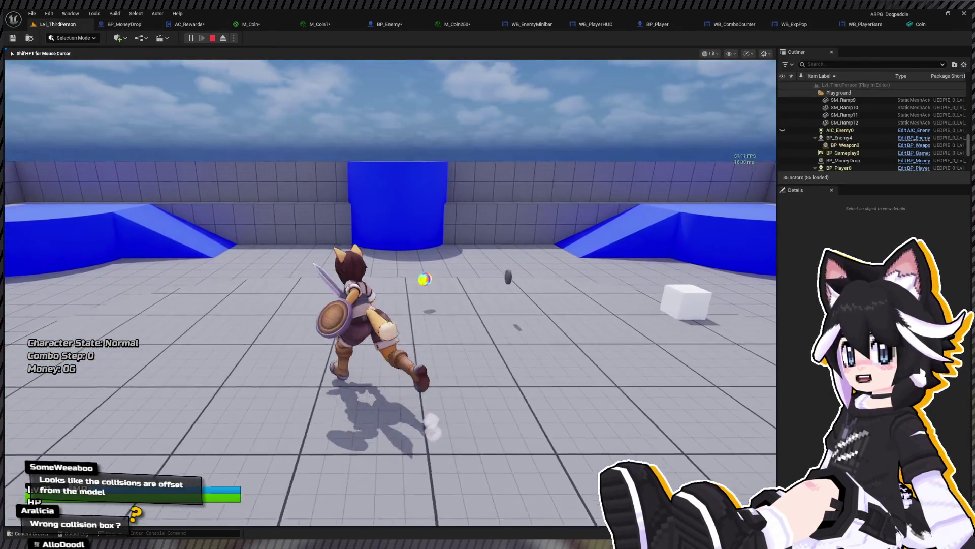
{"action": "key", "text": "w"}
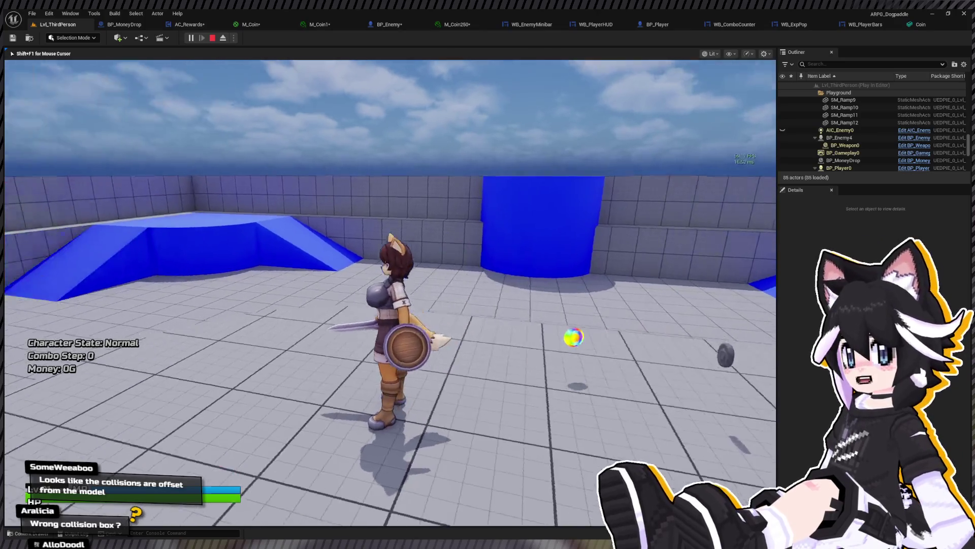
{"action": "left_click", "coordinate": [390, 293]}
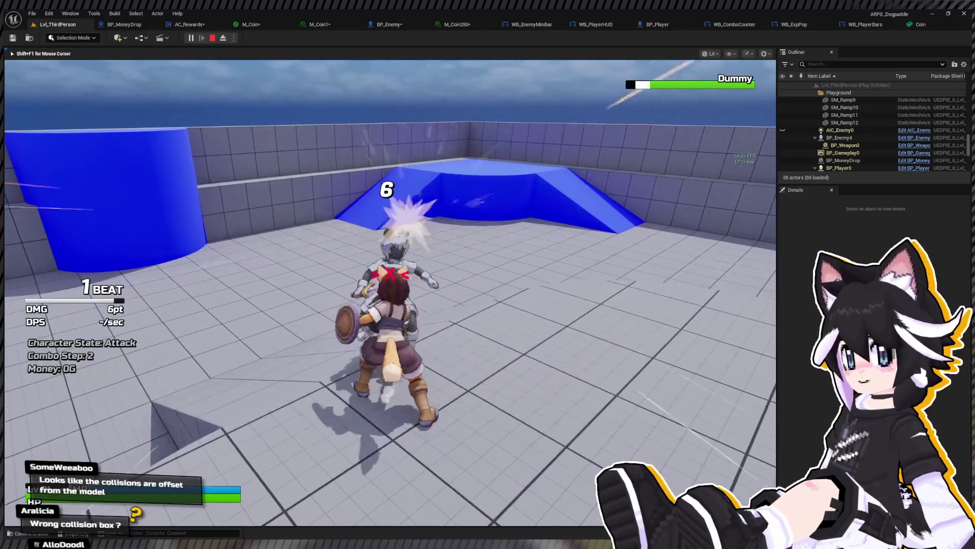
{"action": "left_click", "coordinate": [390, 293]}
{"action": "left_click", "coordinate": [391, 292]}
{"action": "left_click", "coordinate": [390, 293]}
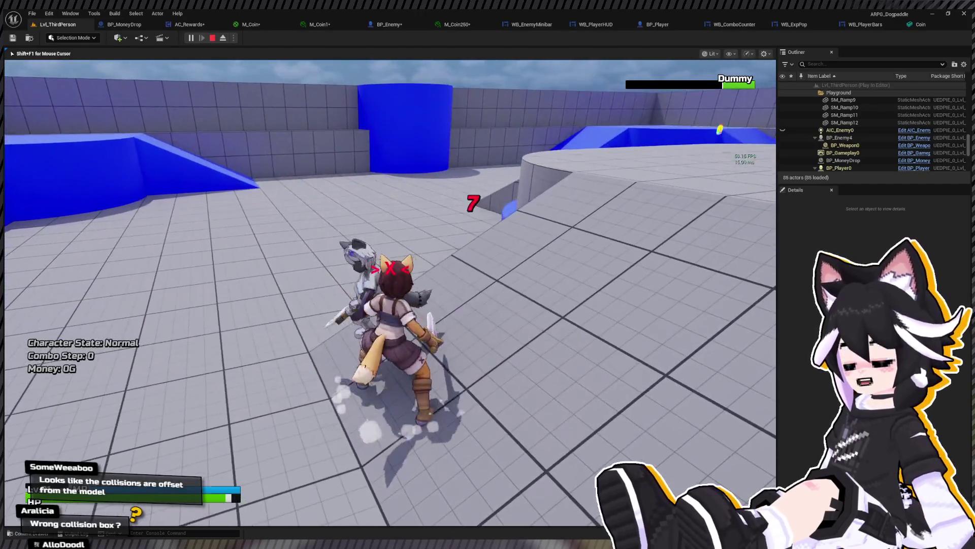
{"action": "left_click", "coordinate": [390, 293]}
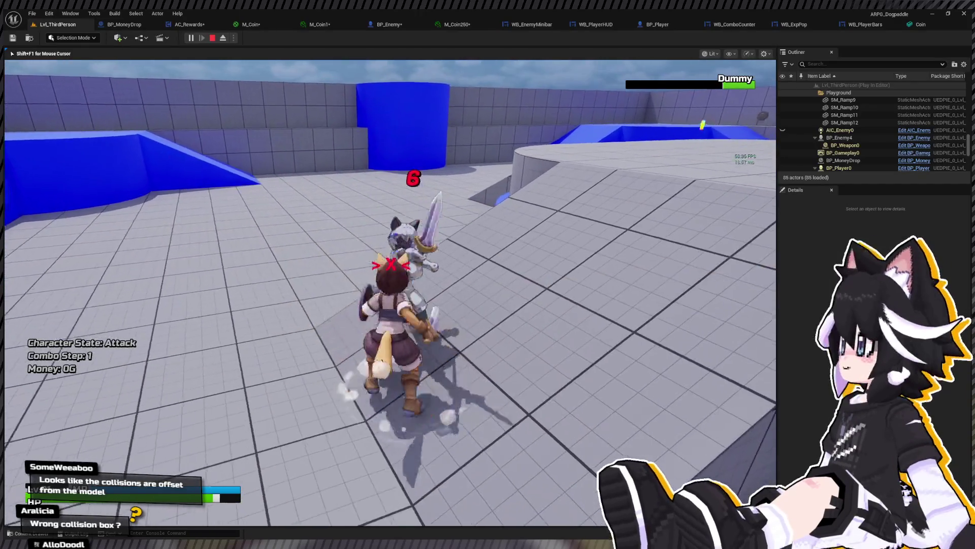
{"action": "left_click", "coordinate": [390, 293]}
Collect the dropped money to 196G, stop, and enable Simulate Physics on the Cube
{"action": "key", "text": "w"}
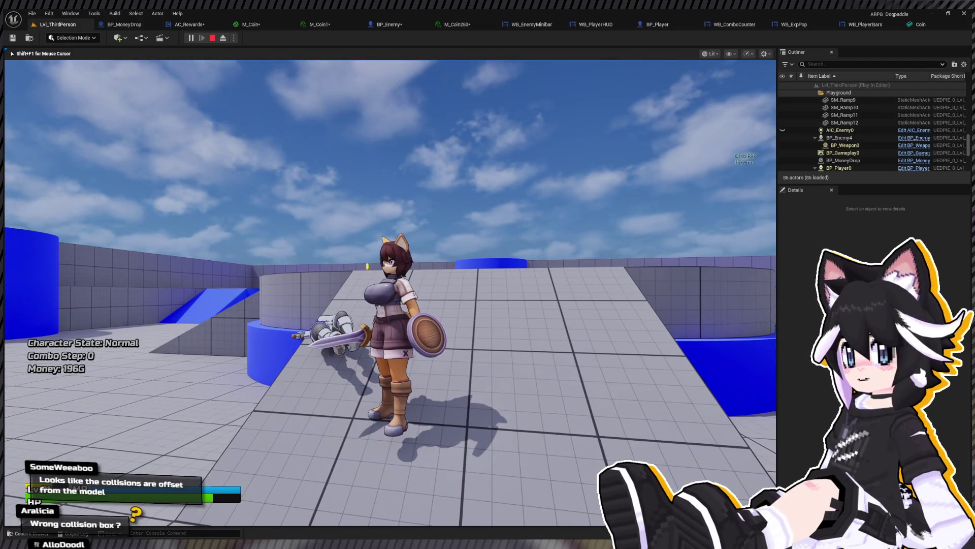
{"action": "key", "text": "Escape"}
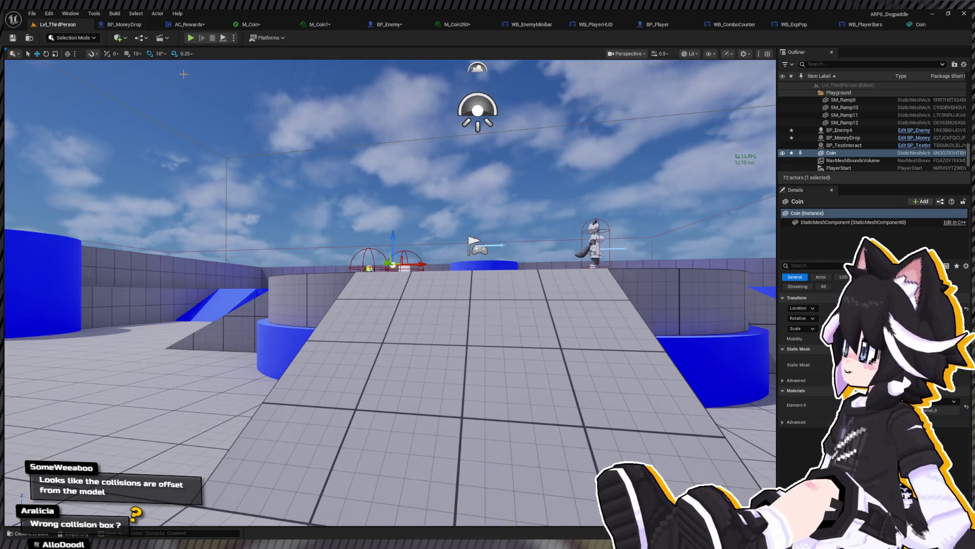
{"action": "left_click", "coordinate": [137, 25]}
{"action": "left_click", "coordinate": [883, 87]}
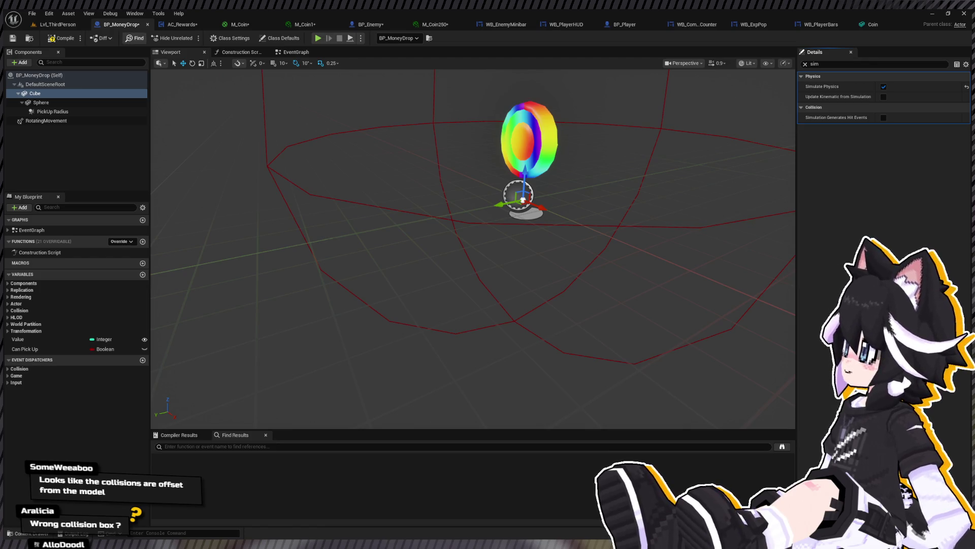
Clear the Details search filter and view the BP_MoneyDrop event graph
{"action": "left_click", "coordinate": [805, 64]}
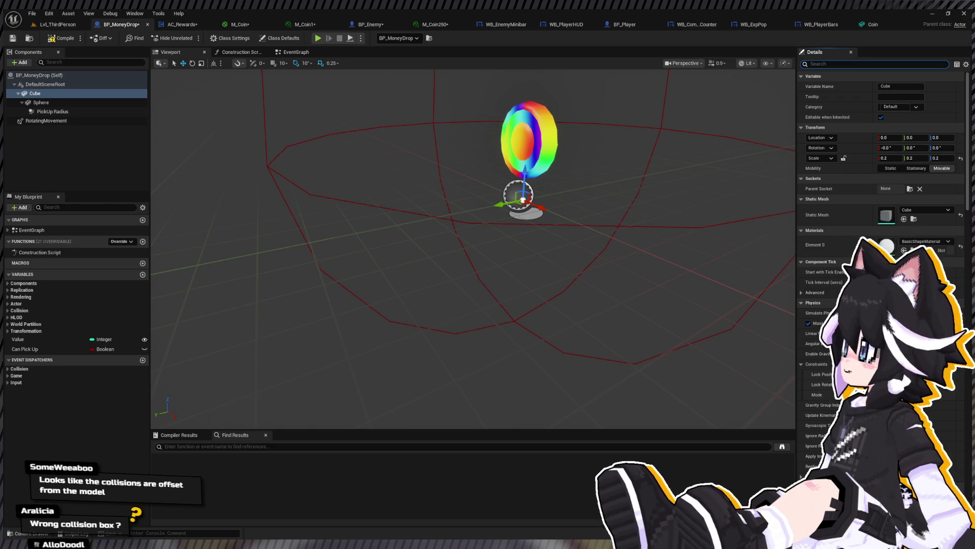
{"action": "left_click", "coordinate": [288, 53]}
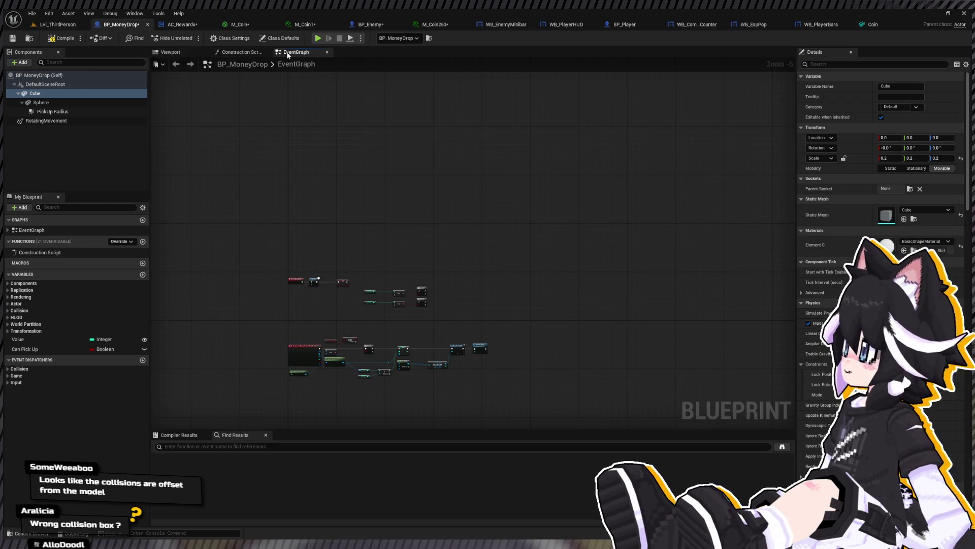
Start a fresh Lvl_ThirdPerson playtest with Money at 0G
{"action": "scroll", "coordinate": [339, 158], "scroll_direction": "up", "scroll_amount": 2}
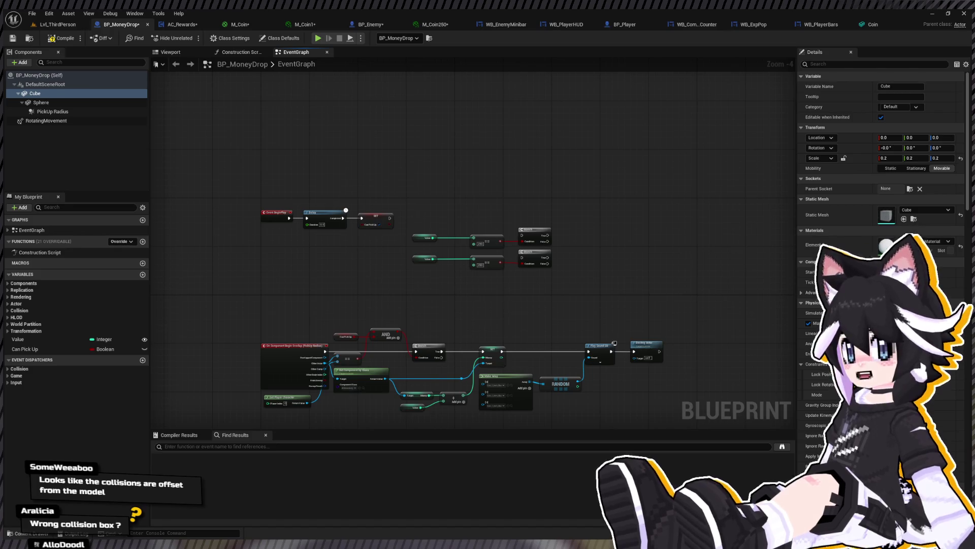
{"action": "left_click", "coordinate": [62, 25]}
{"action": "left_click", "coordinate": [191, 38]}
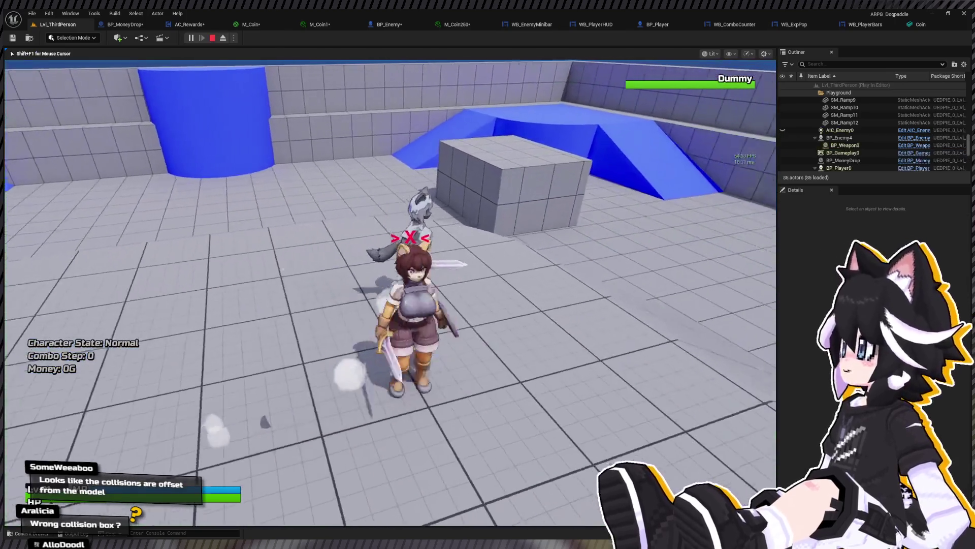
Attack the Dummy until it drops coins, gather them up the ramp to 177G, and stop
{"action": "key", "text": "w"}
{"action": "left_click", "coordinate": [390, 292]}
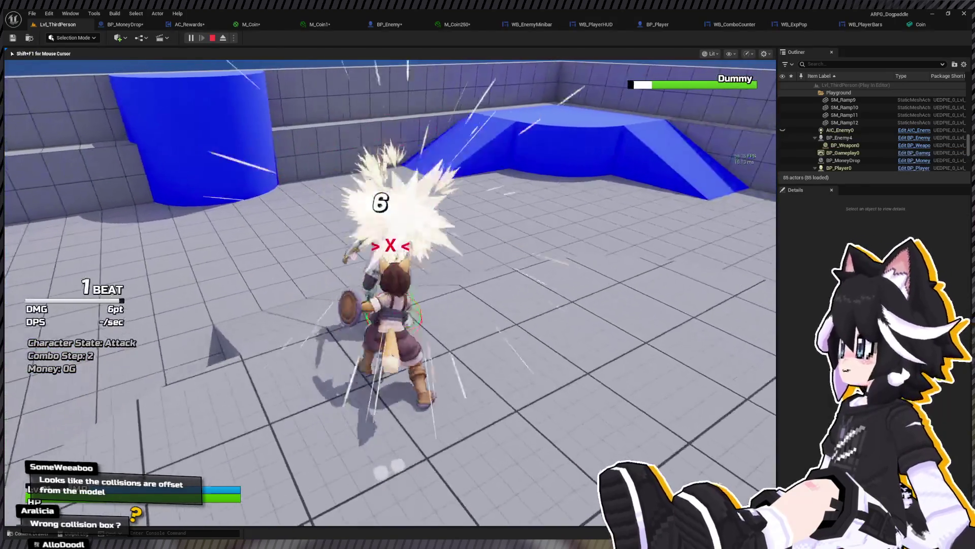
{"action": "left_click", "coordinate": [390, 292]}
{"action": "left_click", "coordinate": [390, 292]}
{"action": "key", "text": "s"}
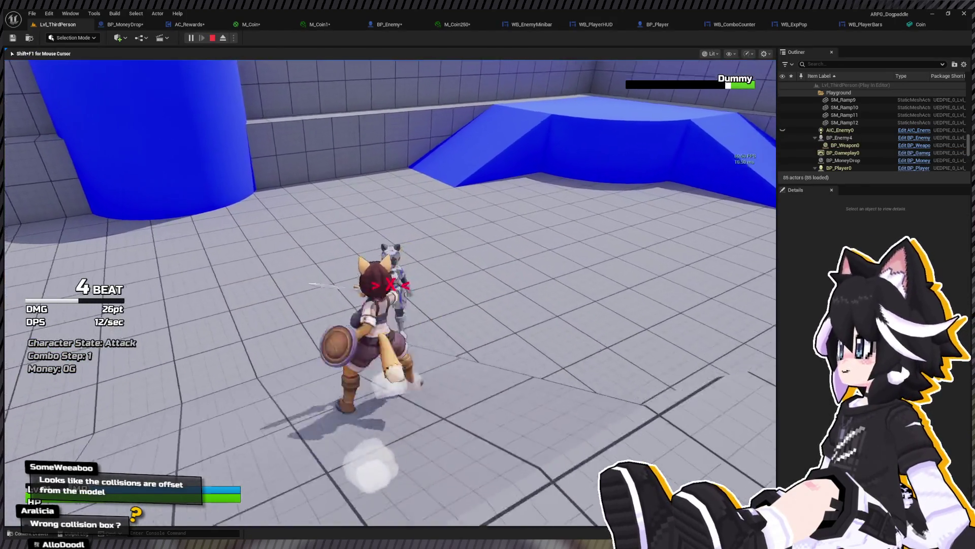
{"action": "left_click", "coordinate": [391, 292]}
{"action": "left_click", "coordinate": [390, 292]}
{"action": "key", "text": "s"}
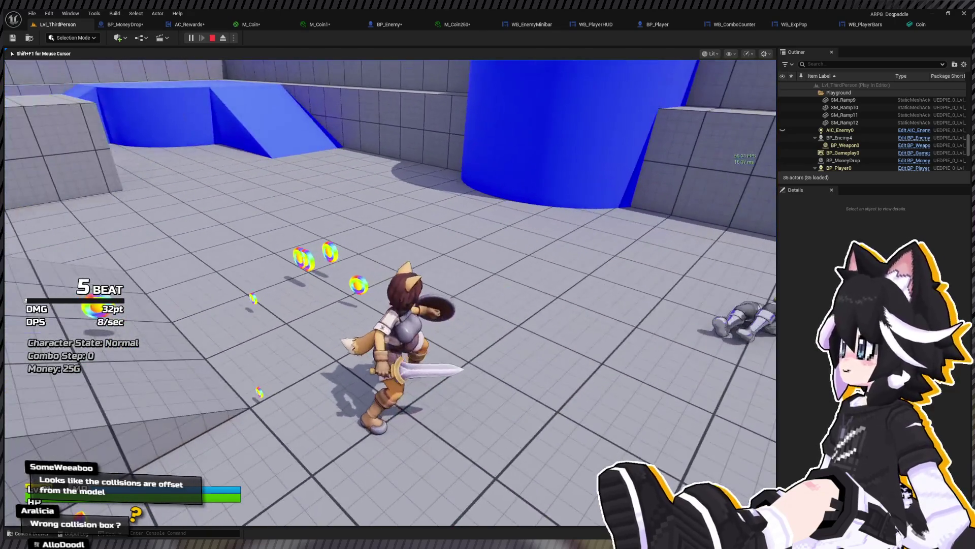
{"action": "key", "text": "w"}
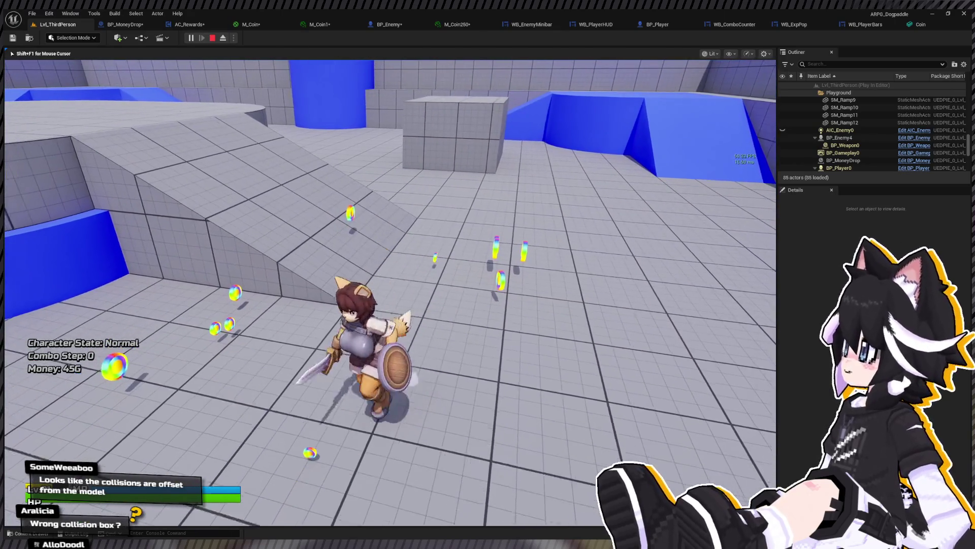
{"action": "key", "text": "w"}
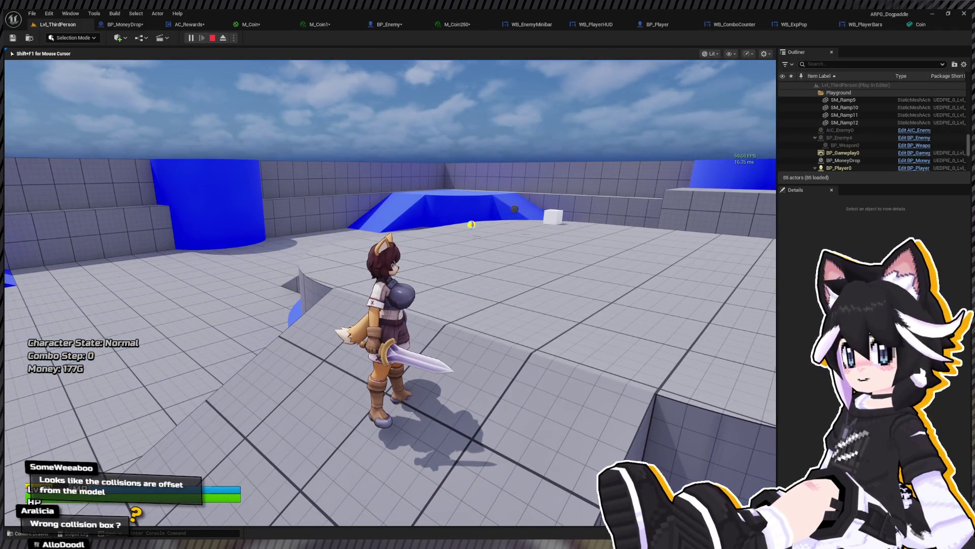
{"action": "key", "text": "Escape"}
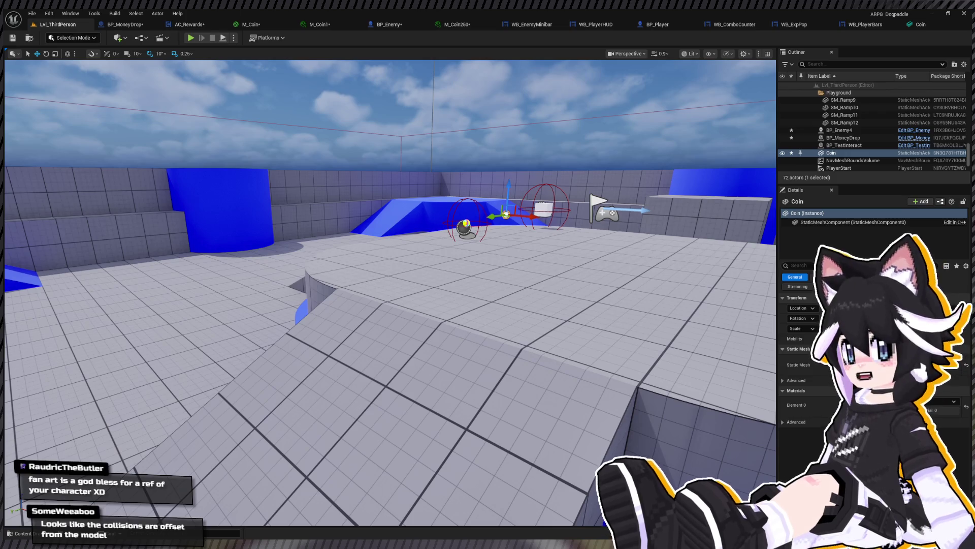
Search component properties for 'angular velocity' while inspecting the Sphere and RotatingMovement components
{"action": "left_click", "coordinate": [113, 25]}
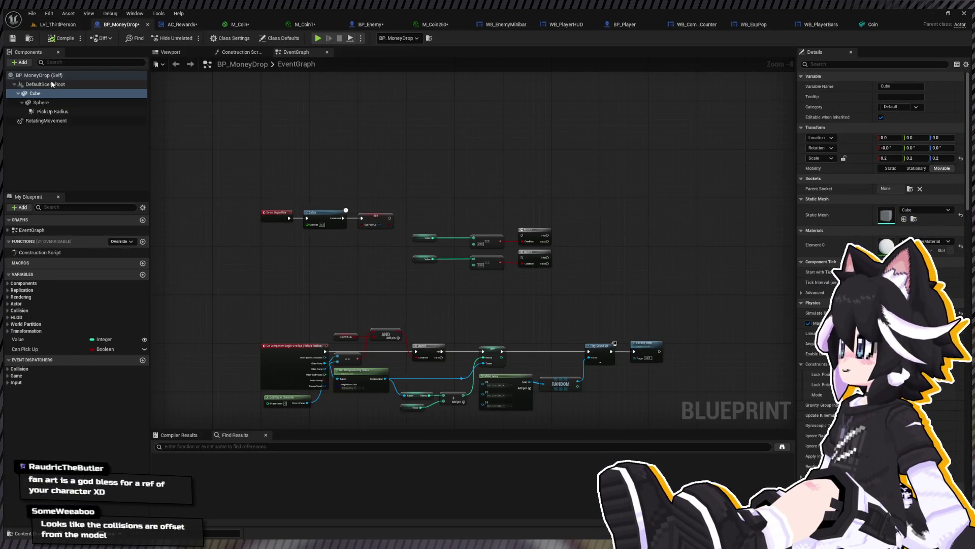
{"action": "left_click", "coordinate": [908, 61]}
{"action": "type", "text": "angular velocity"}
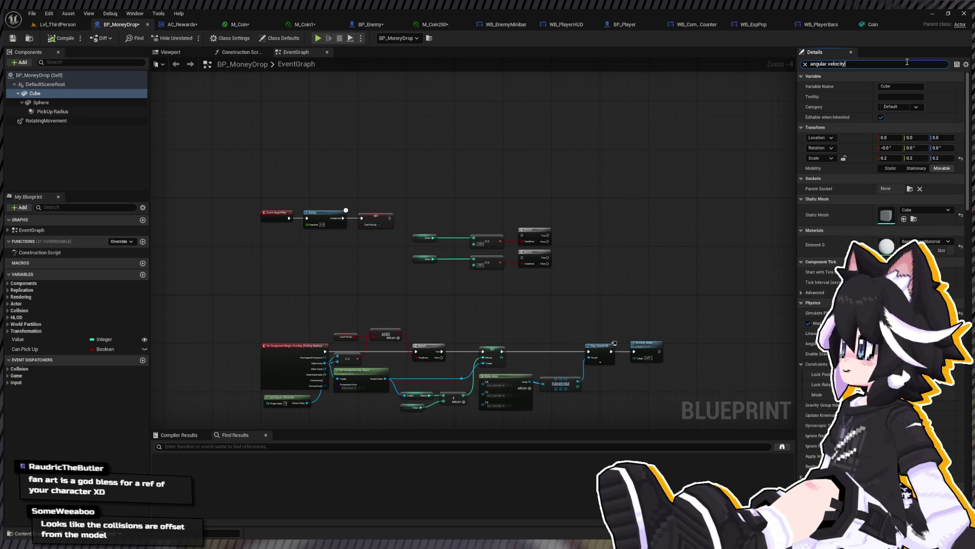
{"action": "left_click", "coordinate": [36, 104]}
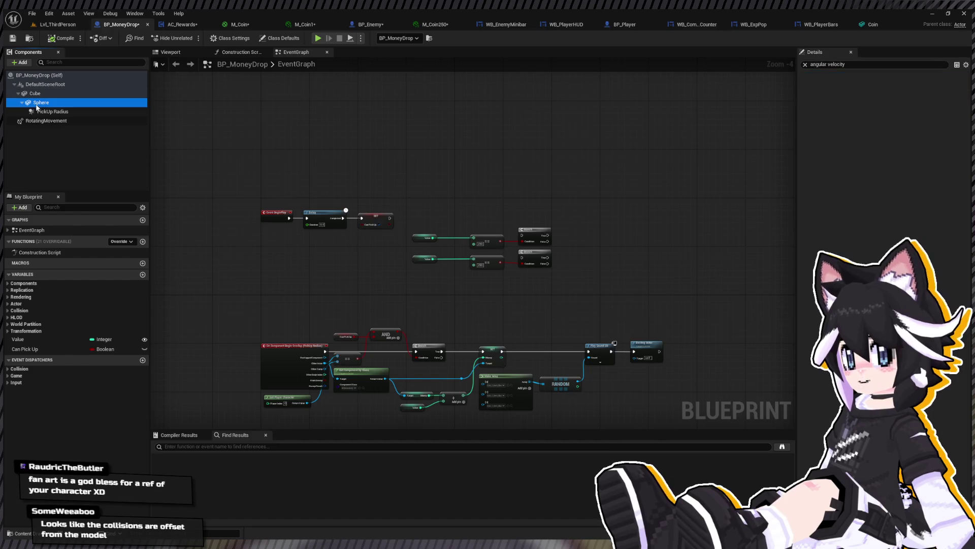
{"action": "left_click", "coordinate": [56, 122]}
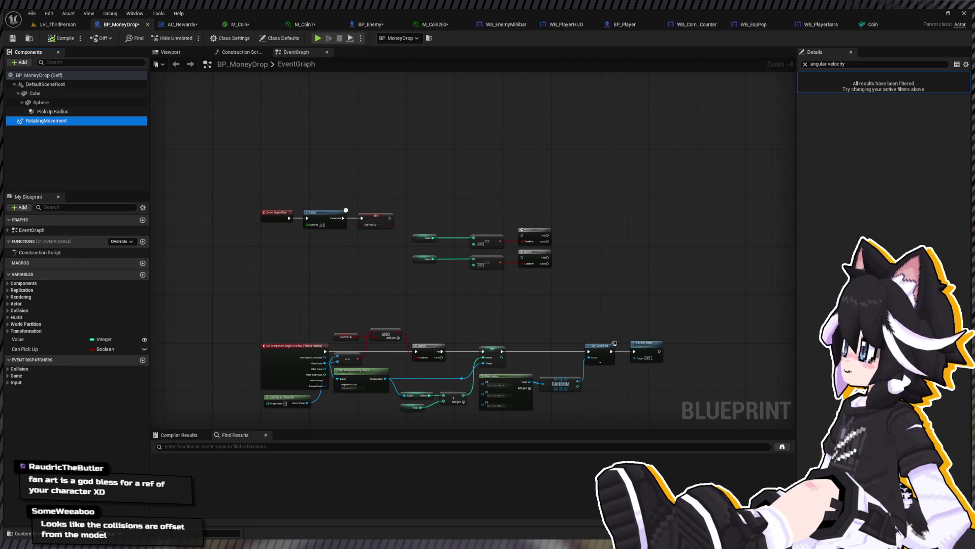
{"action": "scroll", "coordinate": [256, 198], "scroll_direction": "up", "scroll_amount": 4}
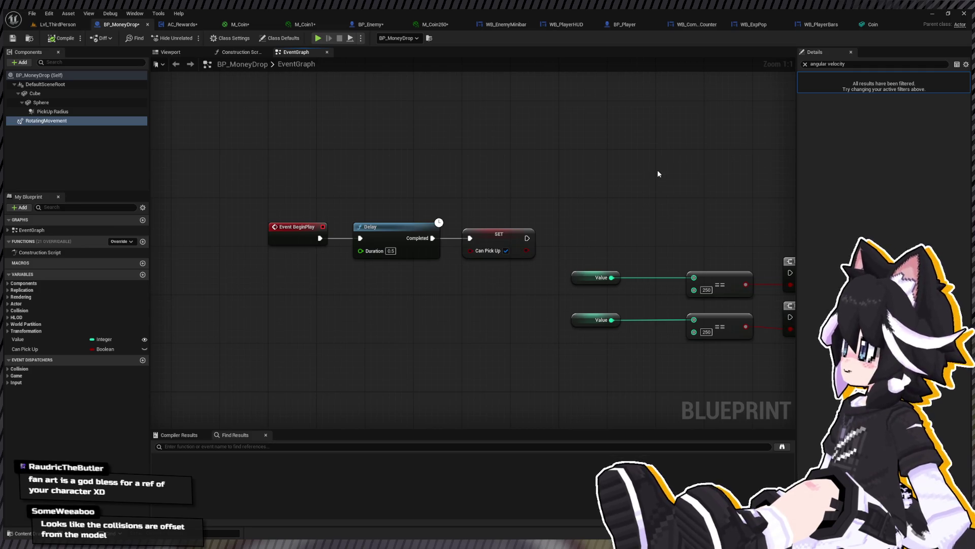
Paste a Sphere reference and Set Physics Angular Velocity in Degrees node with New Ang Vel Z 3000
{"action": "key", "text": "ctrl+v"}
{"action": "mouse_move", "coordinate": [404, 96]}
{"action": "left_mouse_down"}
{"action": "mouse_move", "coordinate": [576, 162]}
{"action": "mouse_move", "coordinate": [577, 127]}
{"action": "left_mouse_up"}
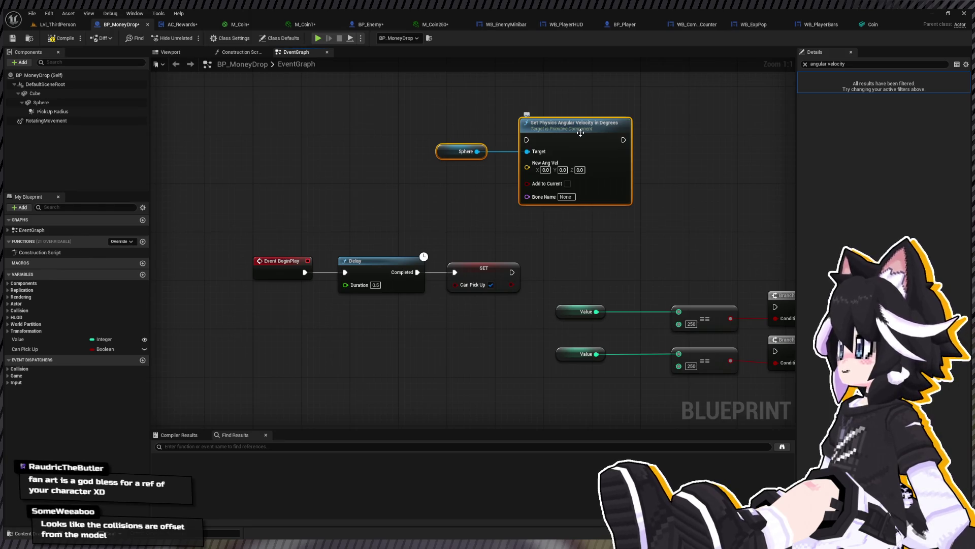
{"action": "left_click", "coordinate": [579, 169]}
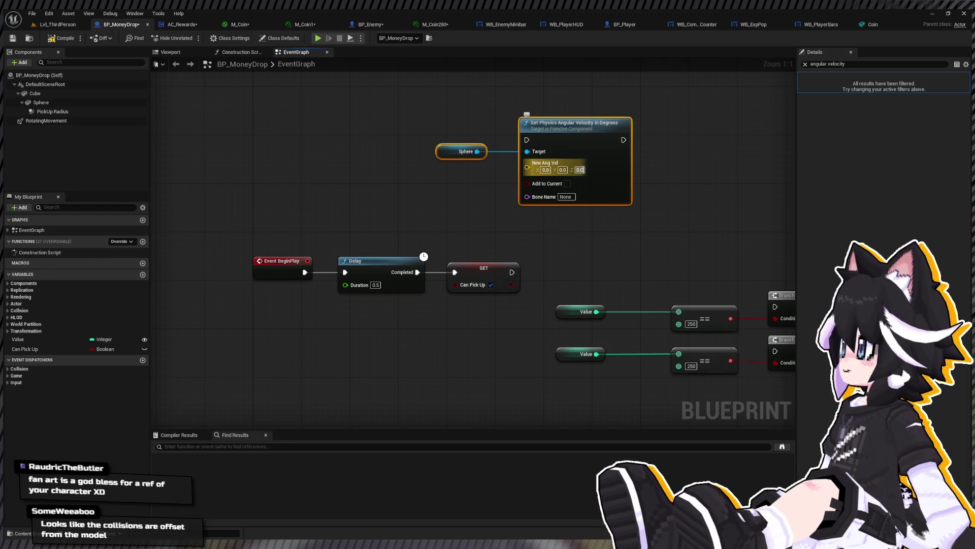
{"action": "type", "text": "3"}
{"action": "key", "text": "Return"}
{"action": "type", "text": "0"}
{"action": "left_click", "coordinate": [666, 162]}
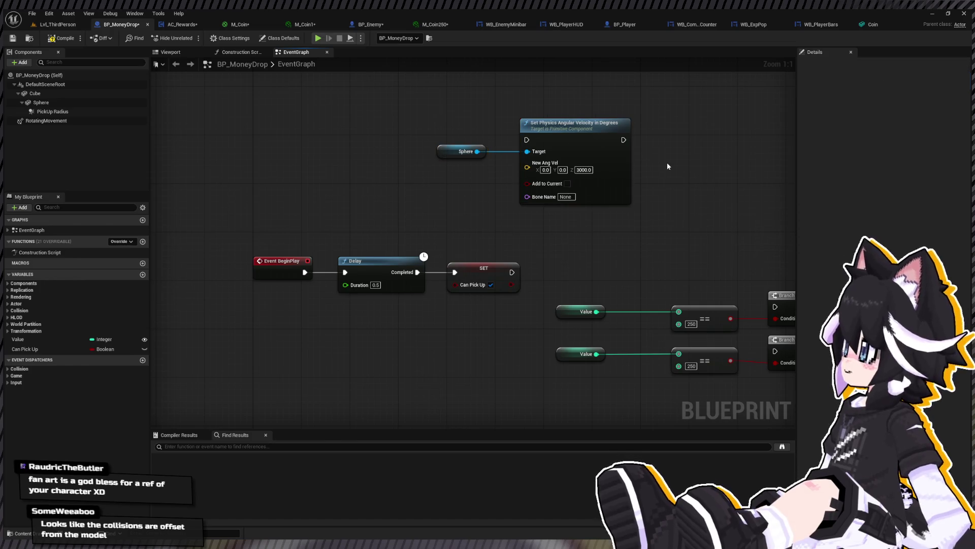
{"action": "mouse_move", "coordinate": [512, 272]}
{"action": "left_mouse_down"}
{"action": "mouse_move", "coordinate": [538, 155]}
{"action": "mouse_move", "coordinate": [492, 132]}
{"action": "mouse_move", "coordinate": [525, 140]}
{"action": "mouse_move", "coordinate": [529, 268]}
{"action": "left_mouse_up"}
Start a playtest on Lvl_ThirdPerson and defeat the Dummy with an attack combo
{"action": "left_click", "coordinate": [64, 26]}
{"action": "key", "text": "alt+p"}
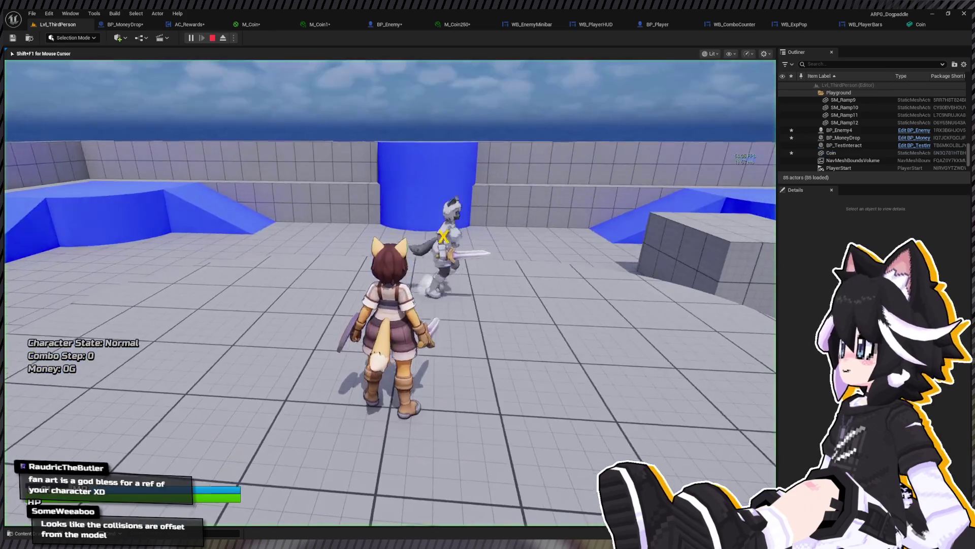
{"action": "left_click", "coordinate": [390, 292]}
{"action": "left_click", "coordinate": [390, 292]}
{"action": "left_click", "coordinate": [390, 292]}
{"action": "key", "text": "d"}
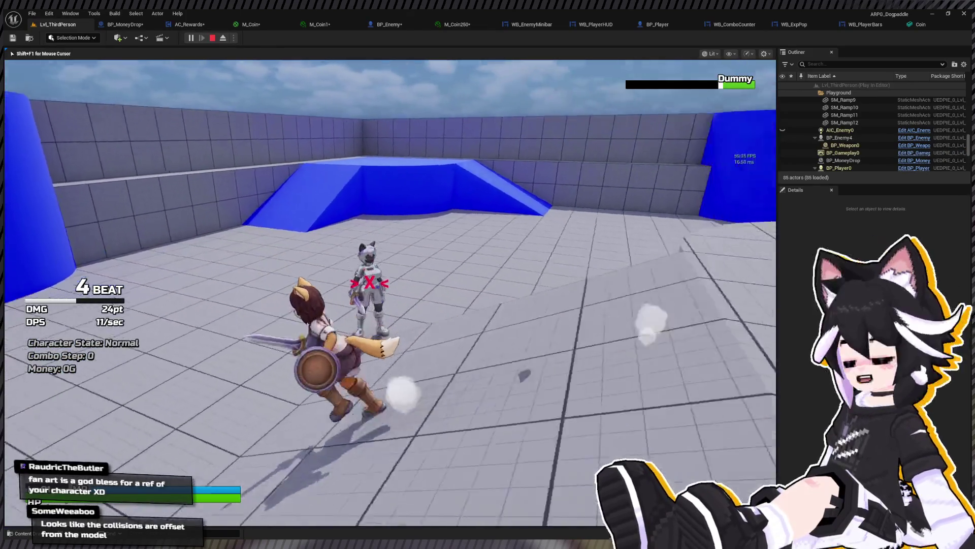
{"action": "left_click", "coordinate": [391, 292]}
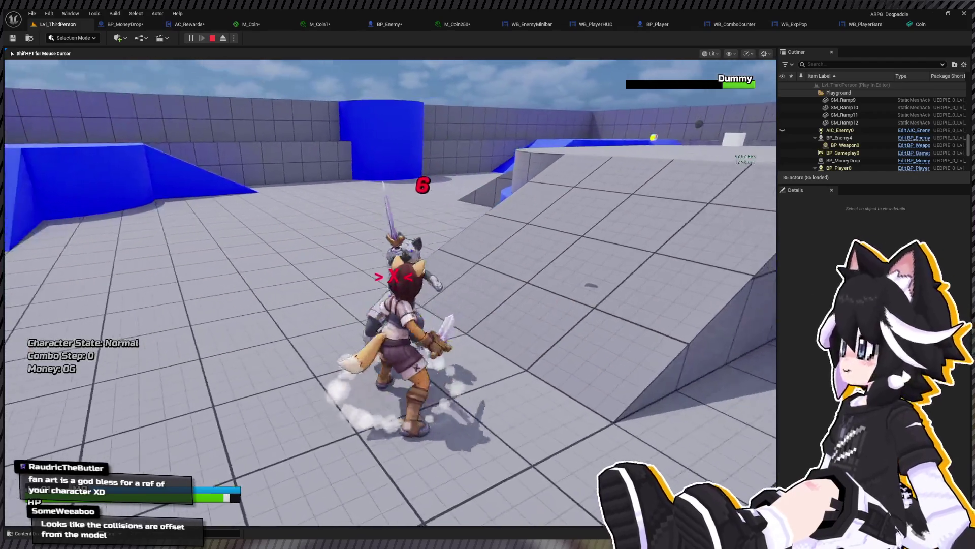
{"action": "left_click", "coordinate": [390, 292]}
Collect the dropped coins up to 70G, then return to BP_MoneyDrop's event graph
{"action": "key", "text": "s"}
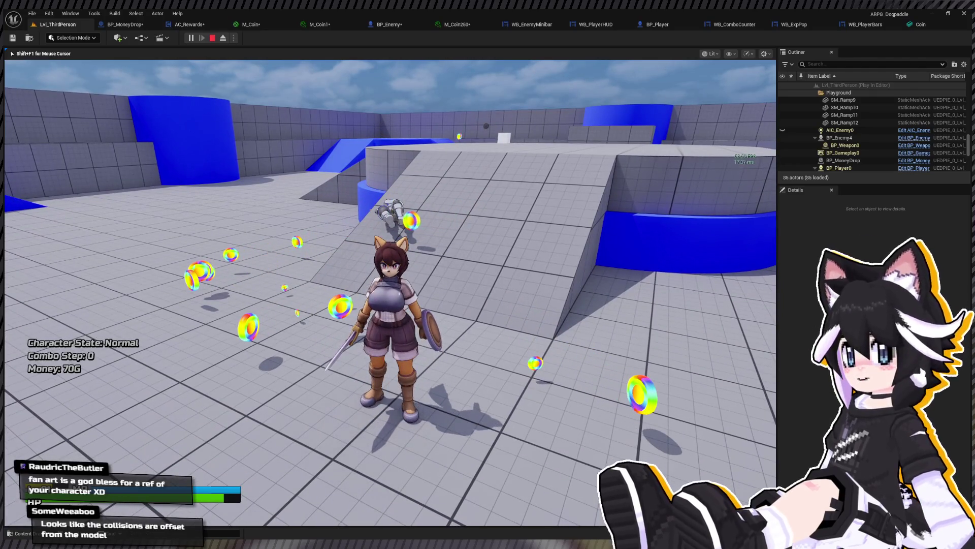
{"action": "key", "text": "Escape"}
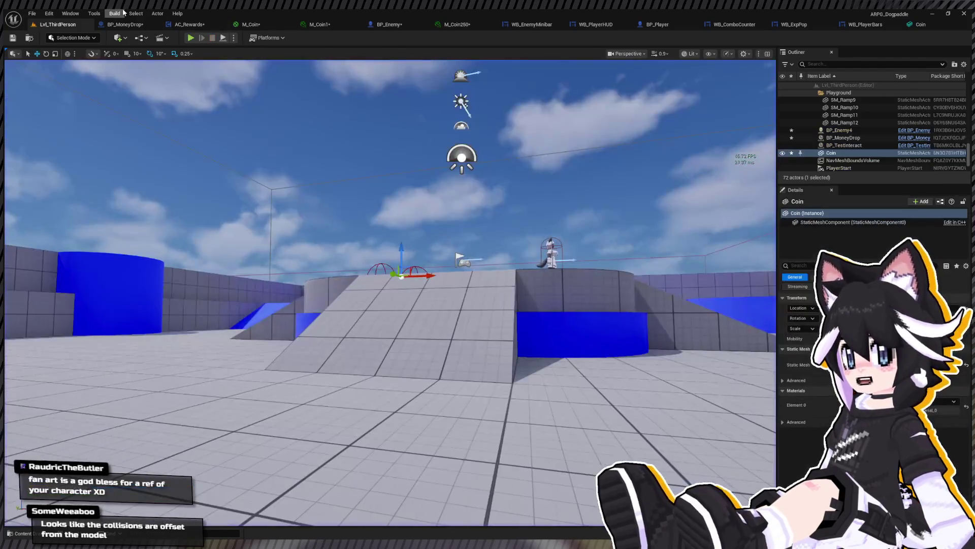
{"action": "left_click", "coordinate": [126, 24]}
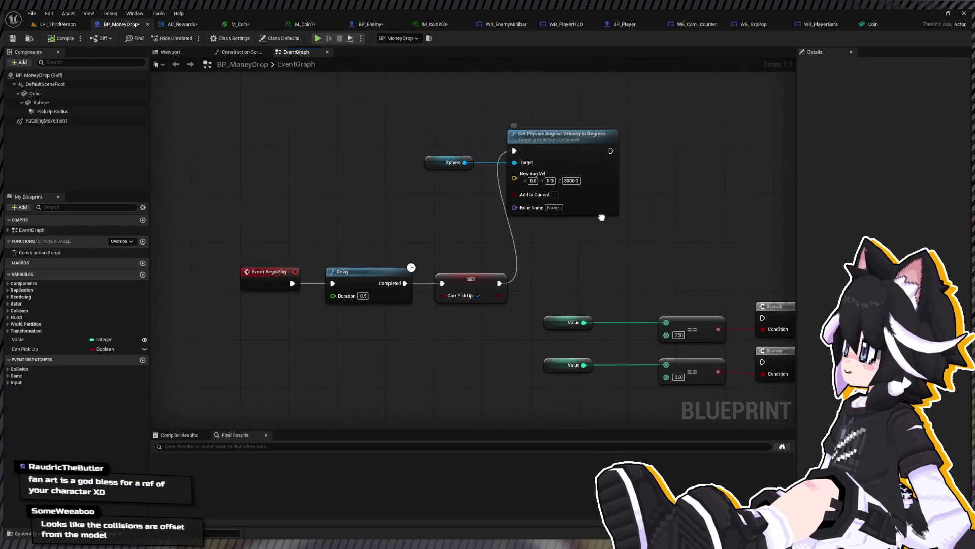
Set the angular velocity node's Z spin to 150
{"action": "type", "text": "150"}
{"action": "key", "text": "Return"}
{"action": "left_click_drag", "start_coordinate": [521, 209], "coordinate": [688, 247]}
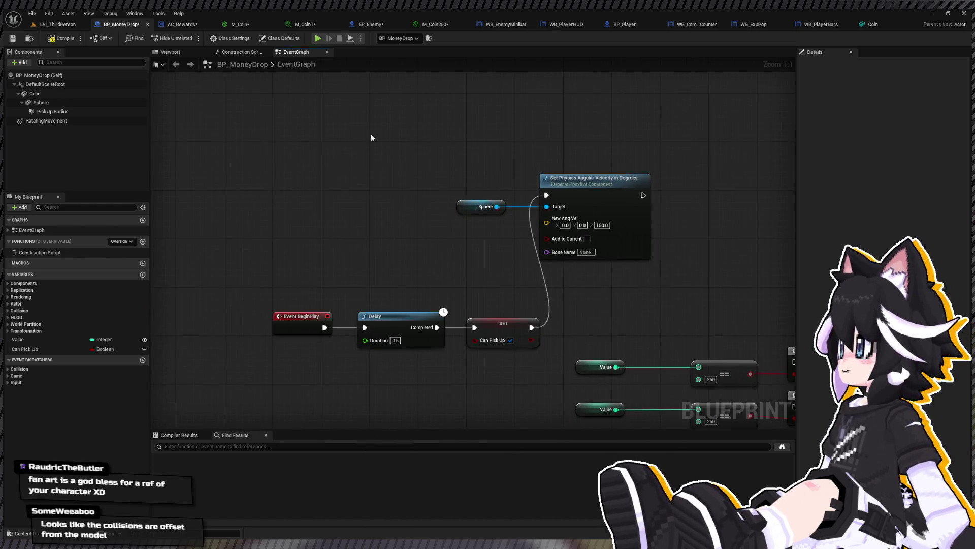
Drive the angular velocity node from Event Tick, removing its link from the Can Pick Up setter
{"action": "key", "text": "ctrl+v"}
{"action": "left_click_drag", "start_coordinate": [409, 146], "coordinate": [570, 212]}
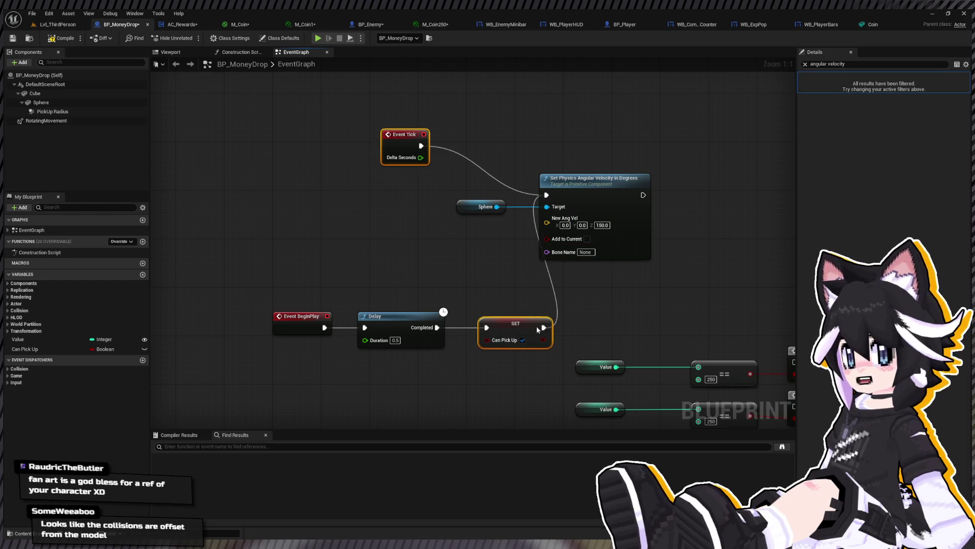
{"action": "left_click_drag", "start_coordinate": [532, 327], "coordinate": [500, 262]}
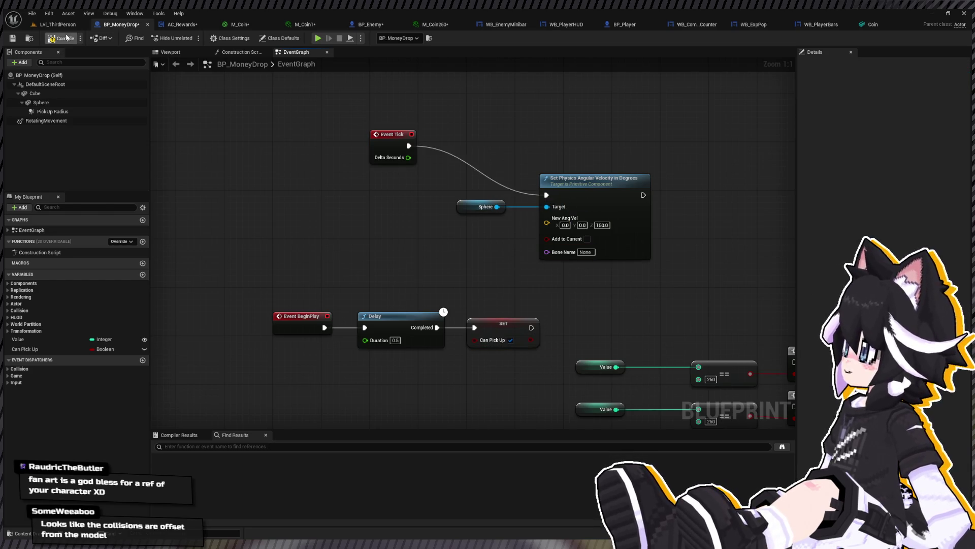
{"action": "left_click", "coordinate": [66, 26]}
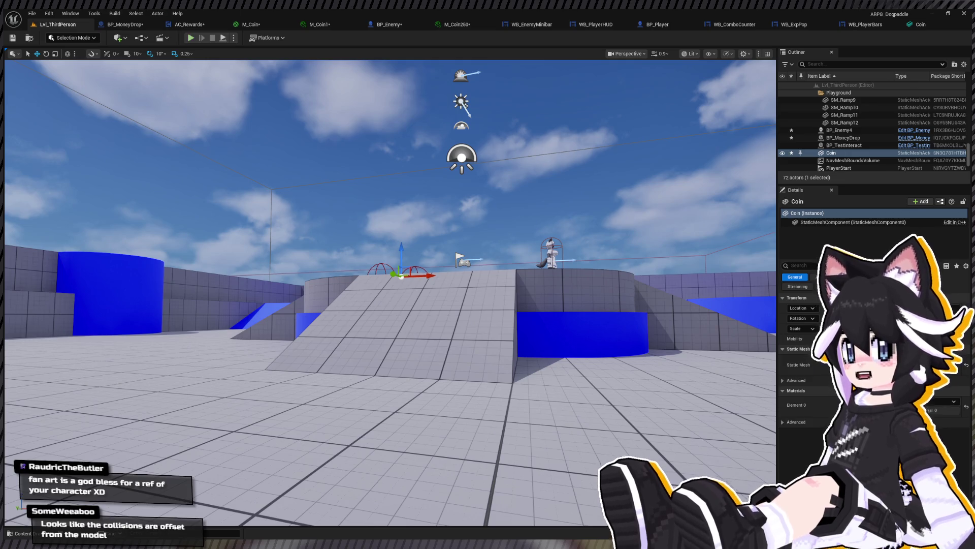
Start a playtest and attack the Dummy until it drops coins
{"action": "key", "text": "alt+p"}
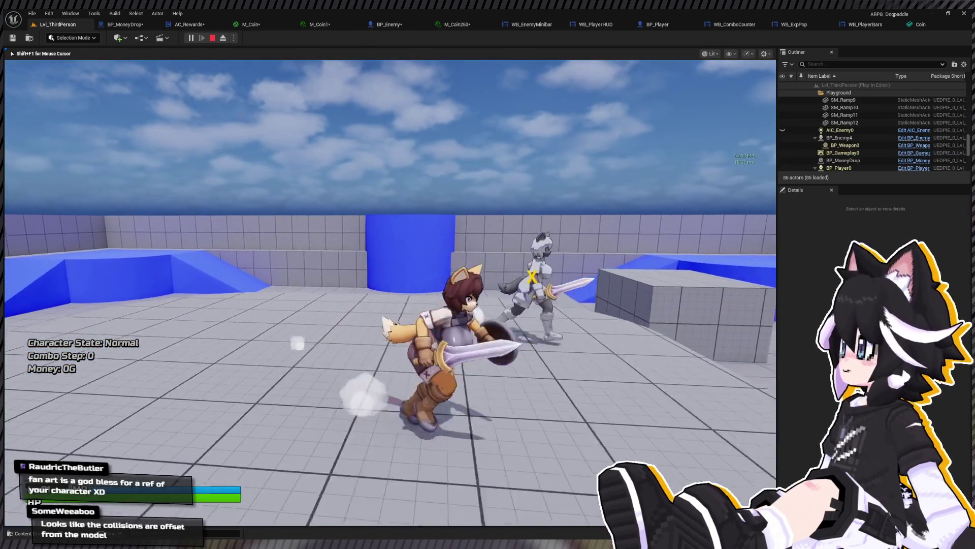
{"action": "key", "text": "w"}
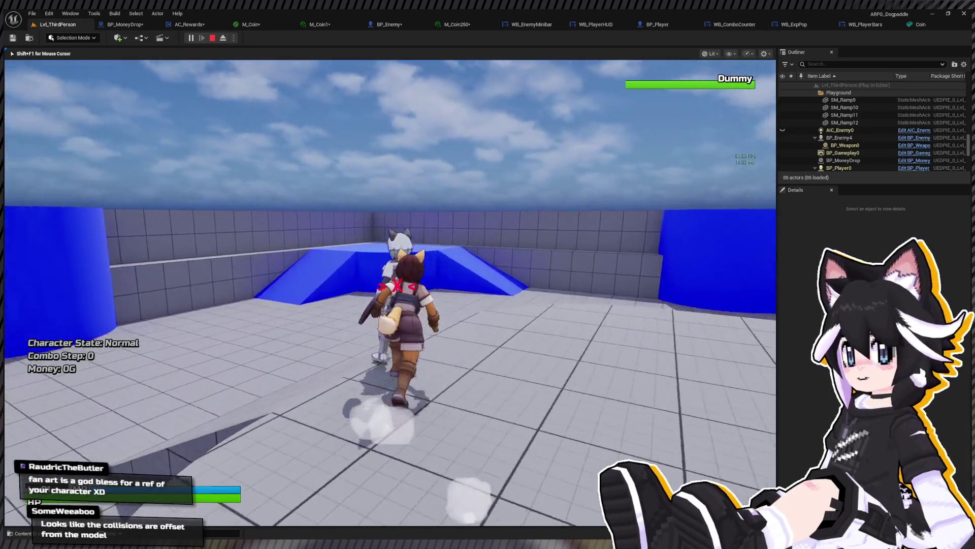
{"action": "left_click", "coordinate": [390, 292]}
{"action": "left_click", "coordinate": [391, 293]}
{"action": "left_click", "coordinate": [390, 292]}
{"action": "key", "text": "d"}
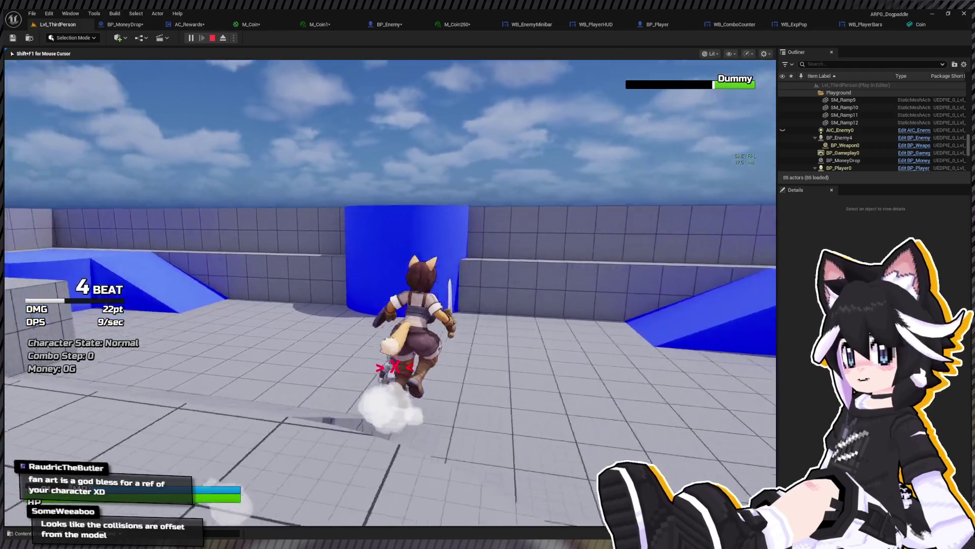
{"action": "key", "text": "w"}
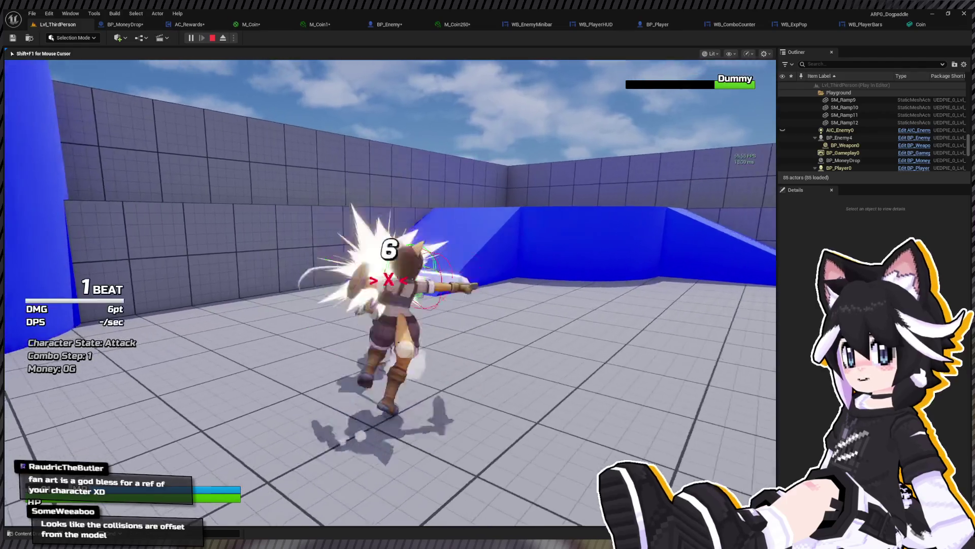
{"action": "left_click", "coordinate": [390, 292]}
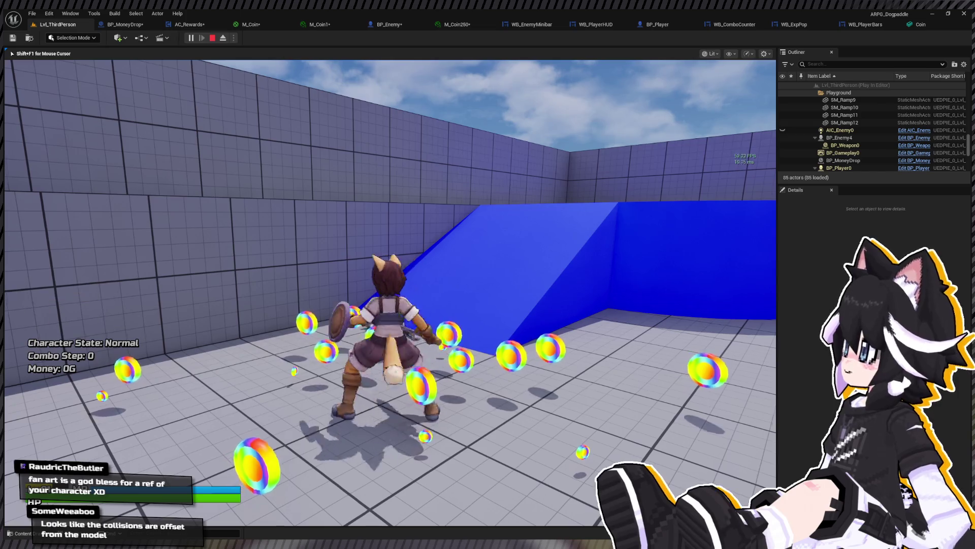
Collect the dropped coins until Money reaches 209G, then return to BP_MoneyDrop's graph
{"action": "key", "text": "a"}
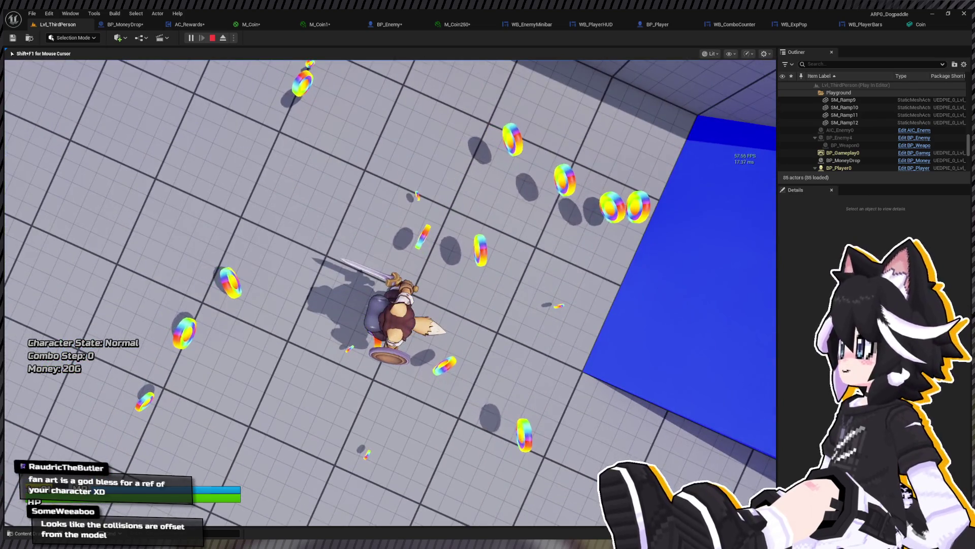
{"action": "key", "text": "w"}
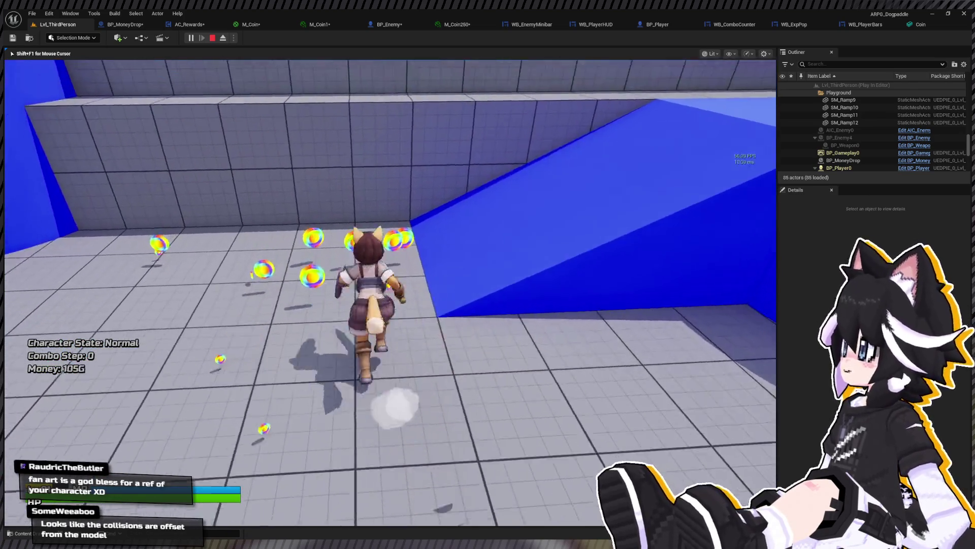
{"action": "key", "text": "s"}
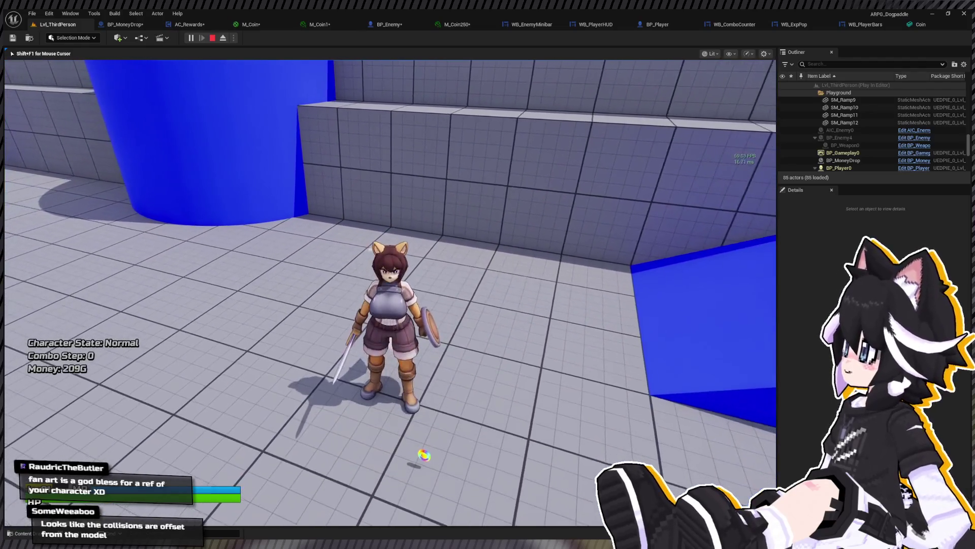
{"action": "key", "text": "Escape"}
{"action": "left_click", "coordinate": [97, 25]}
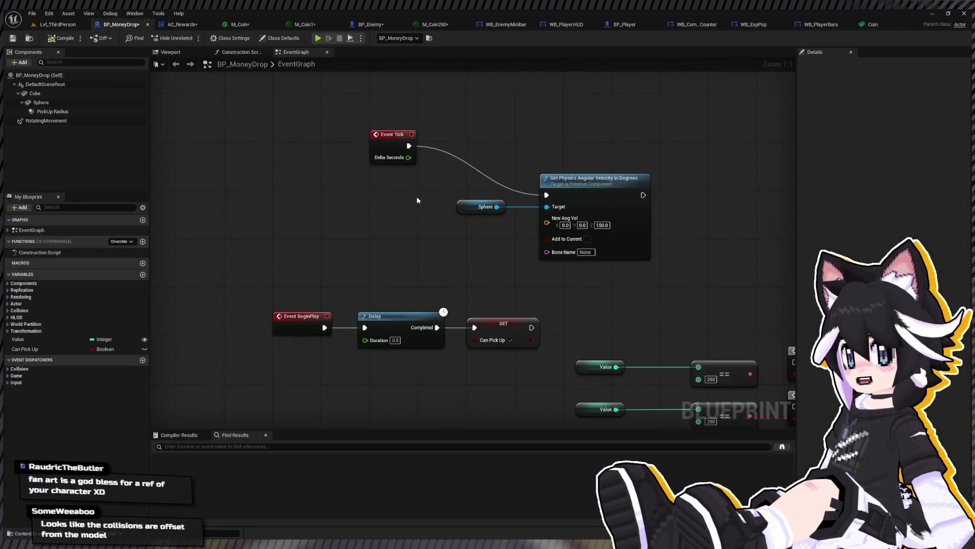
Replace the spin node's Sphere target with the Cube and set Z angular velocity to 350
{"action": "left_click", "coordinate": [480, 206]}
{"action": "key", "text": "Delete"}
{"action": "left_click", "coordinate": [35, 93]}
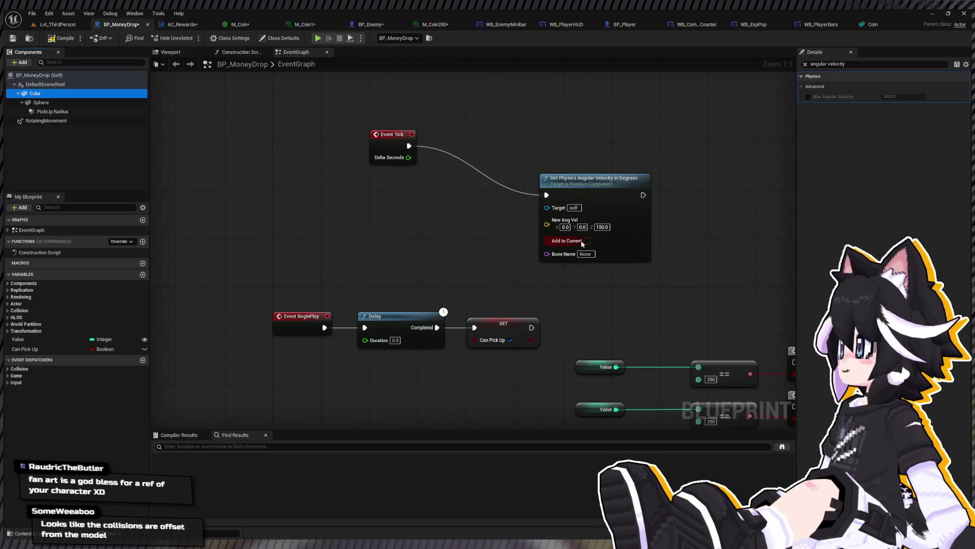
{"action": "left_click_drag", "start_coordinate": [553, 212], "coordinate": [554, 213]}
{"action": "left_click", "coordinate": [601, 263]}
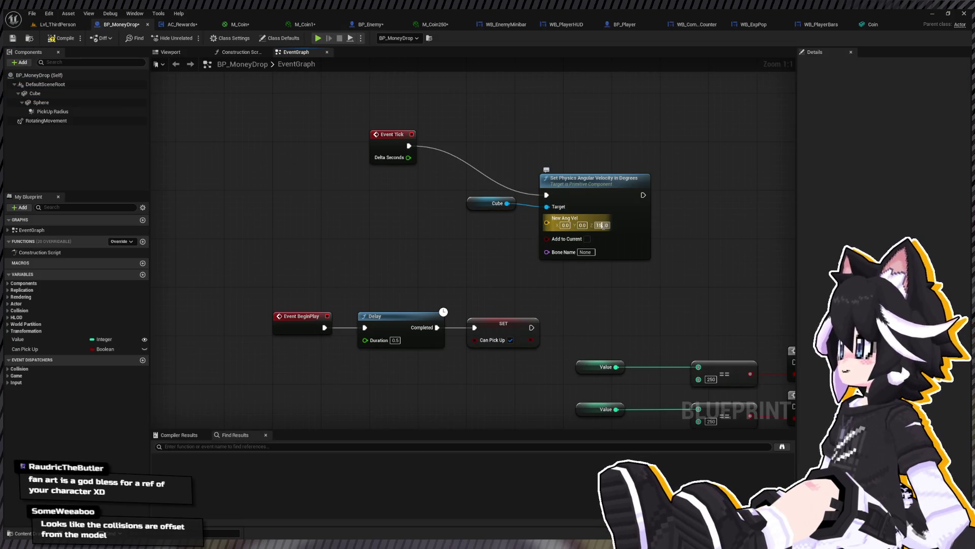
{"action": "type", "text": "350"}
Playtest Lvl_ThirdPerson, reaching 182G Money, and stop the session
{"action": "left_click", "coordinate": [62, 25]}
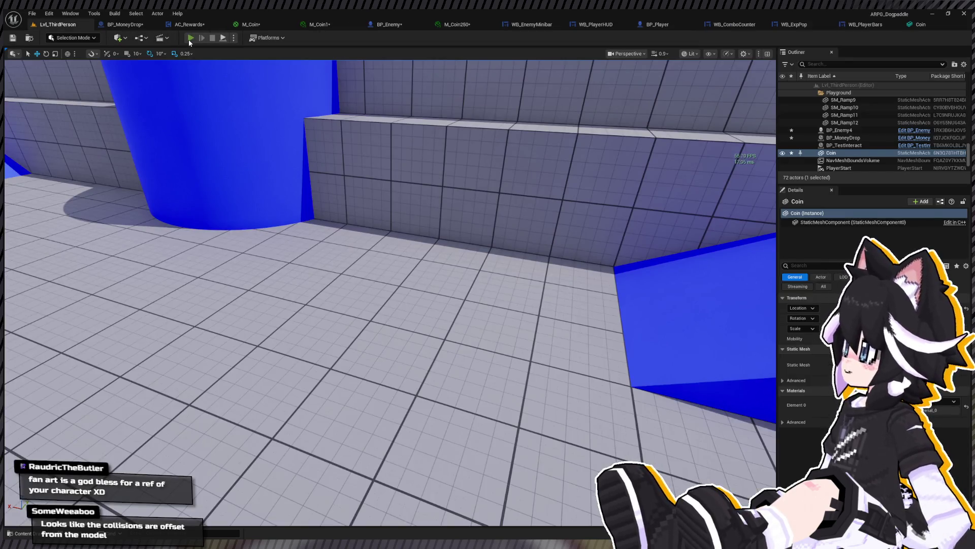
{"action": "left_click", "coordinate": [190, 39]}
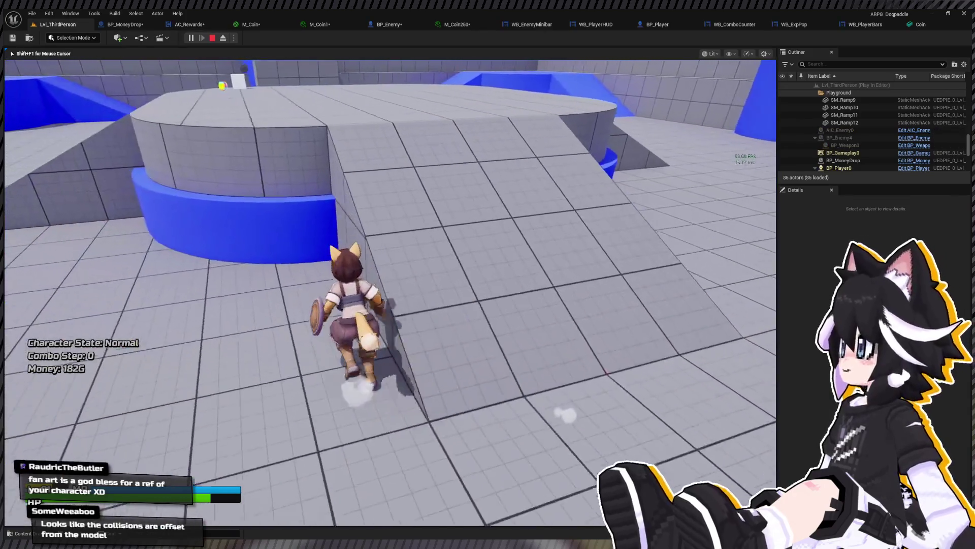
{"action": "key", "text": "Escape"}
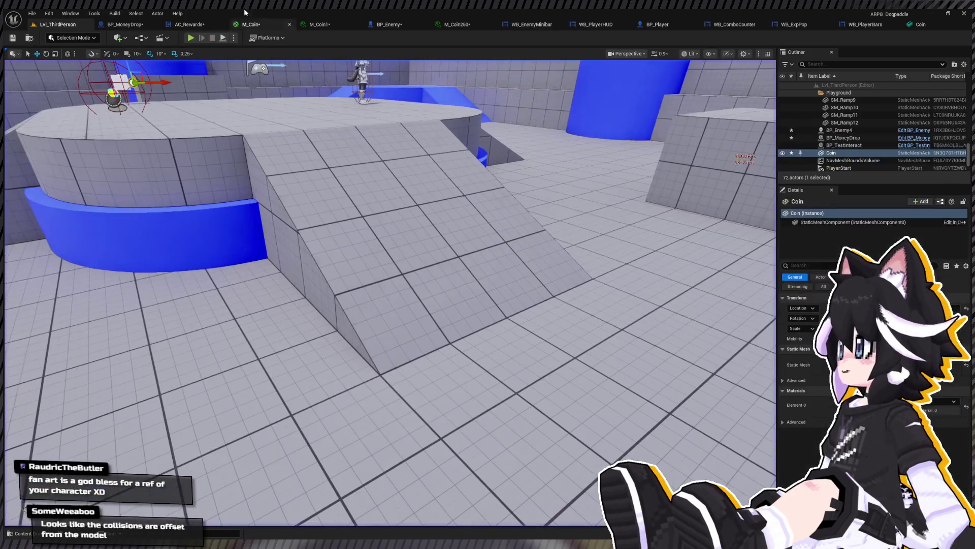
Revert BP_MoneyDrop's Sphere material to M_Coin and save the blueprint
{"action": "left_click", "coordinate": [122, 25]}
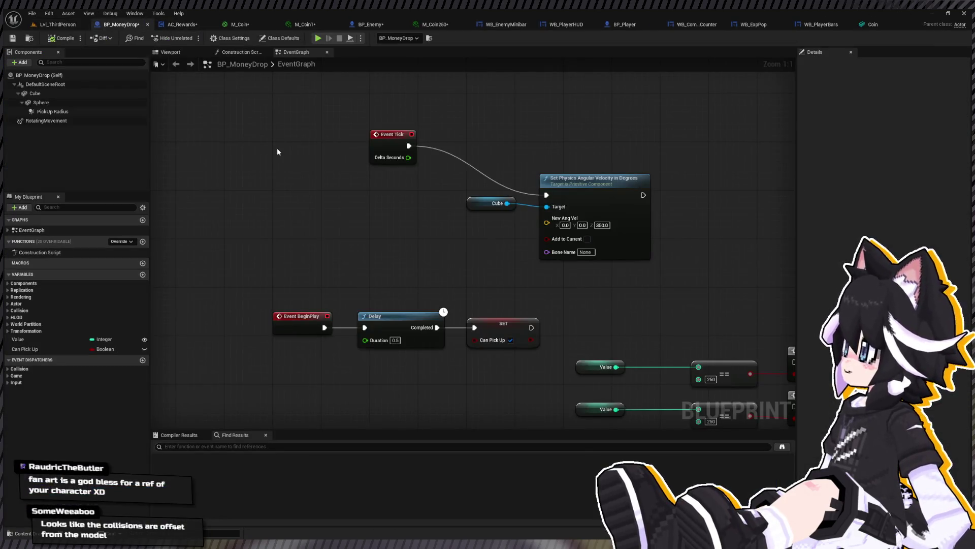
{"action": "left_click", "coordinate": [71, 103]}
{"action": "left_click", "coordinate": [805, 64]}
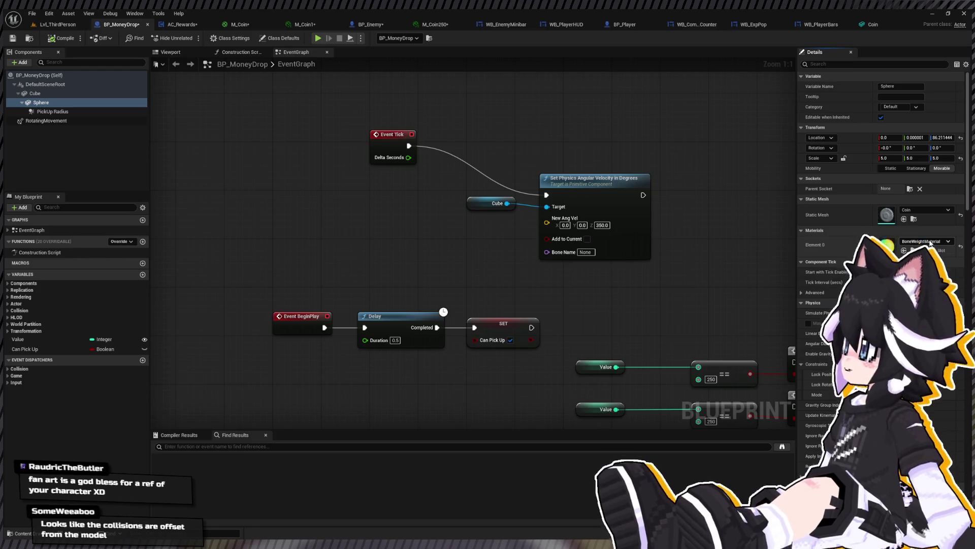
{"action": "key", "text": "ctrl+z"}
{"action": "left_click", "coordinate": [12, 38]}
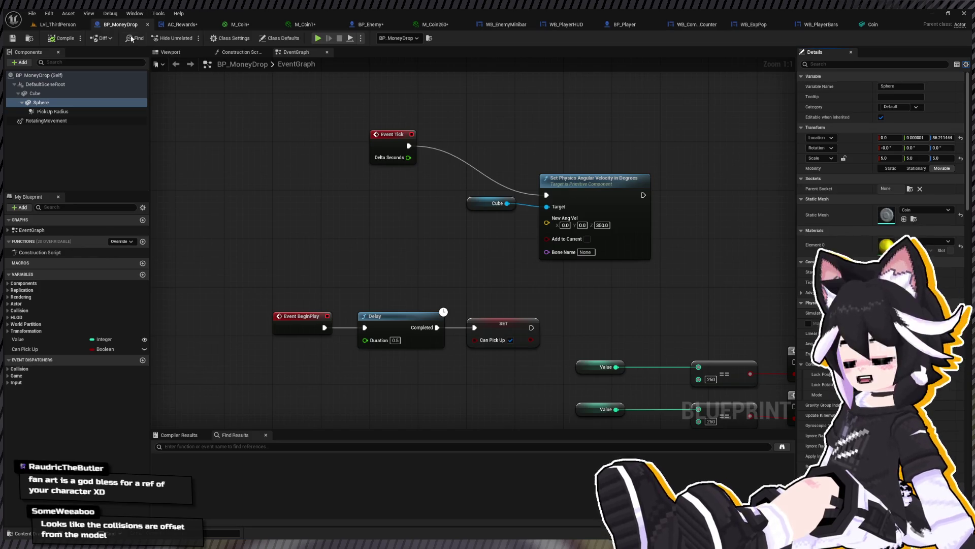
{"action": "left_click", "coordinate": [195, 28]}
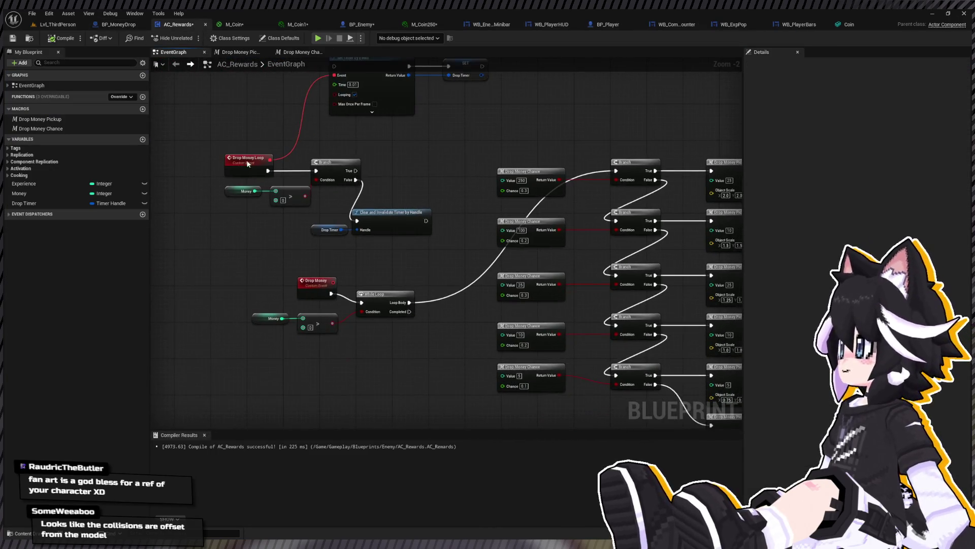
In the Drop Money Pickup macro, feed a 0–360 Random Float in Range into the spawn yaw
{"action": "double_click", "coordinate": [66, 127]}
{"action": "left_click", "coordinate": [66, 123]}
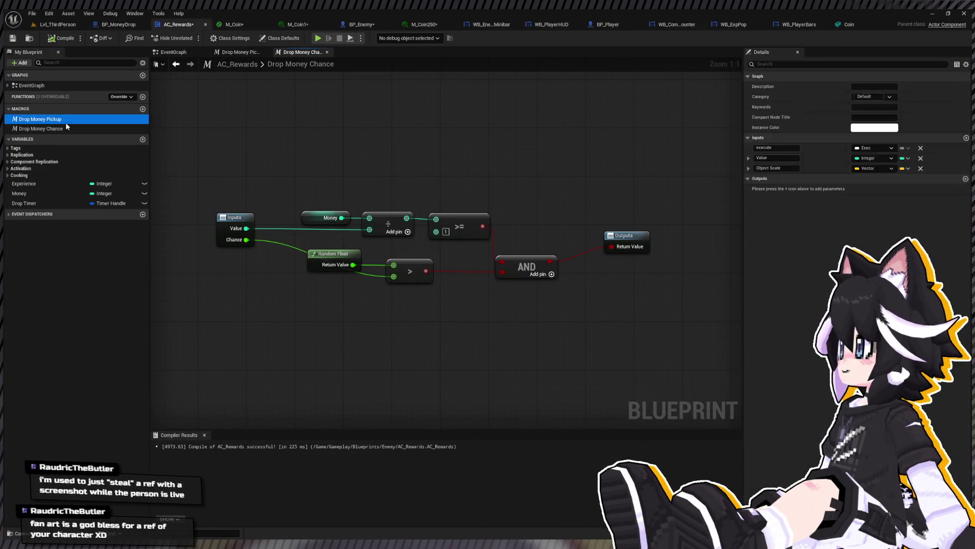
{"action": "double_click", "coordinate": [65, 122]}
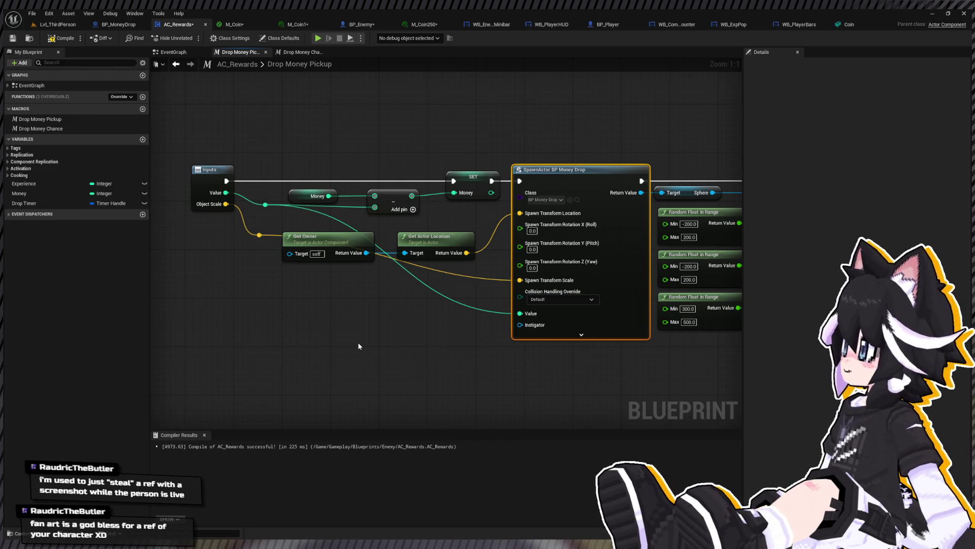
{"action": "key", "text": "ctrl+v"}
{"action": "left_click", "coordinate": [378, 376]}
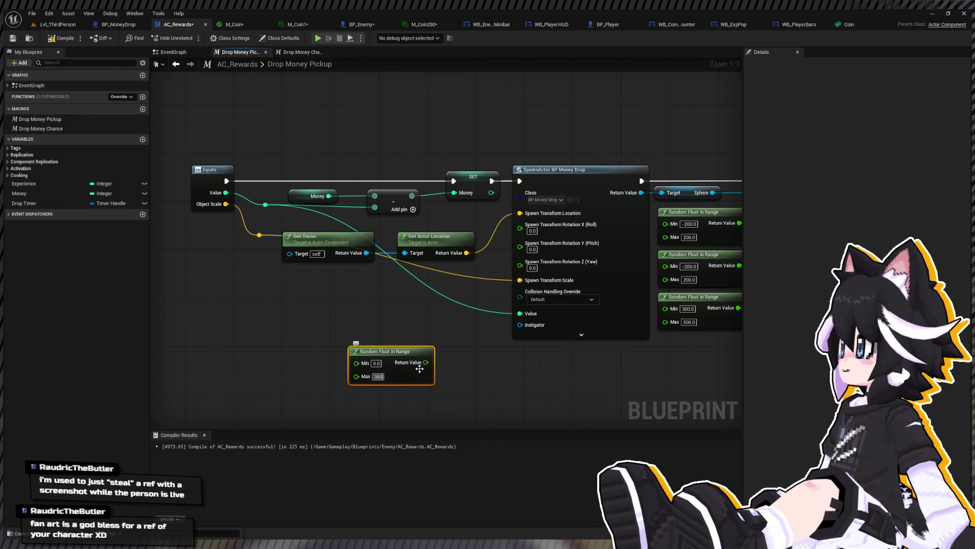
{"action": "left_click_drag", "start_coordinate": [429, 362], "coordinate": [520, 261]}
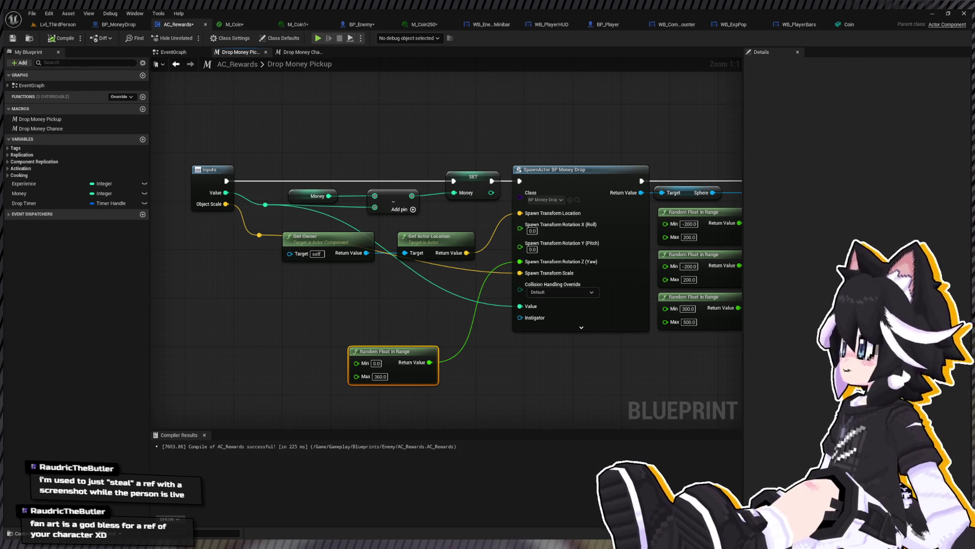
Start a playtest on Lvl_ThirdPerson and attack the Dummy
{"action": "left_click", "coordinate": [55, 26]}
{"action": "left_click", "coordinate": [188, 38]}
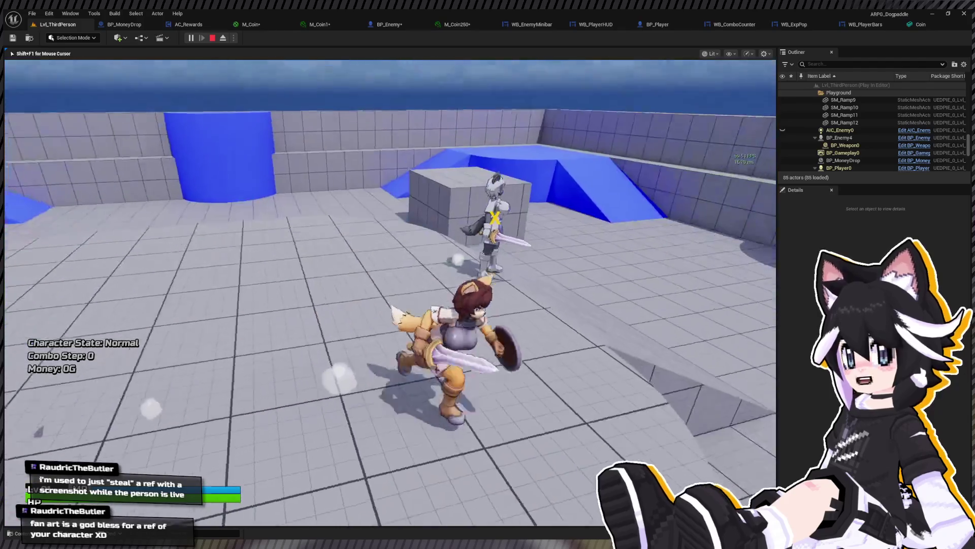
{"action": "key", "text": "w"}
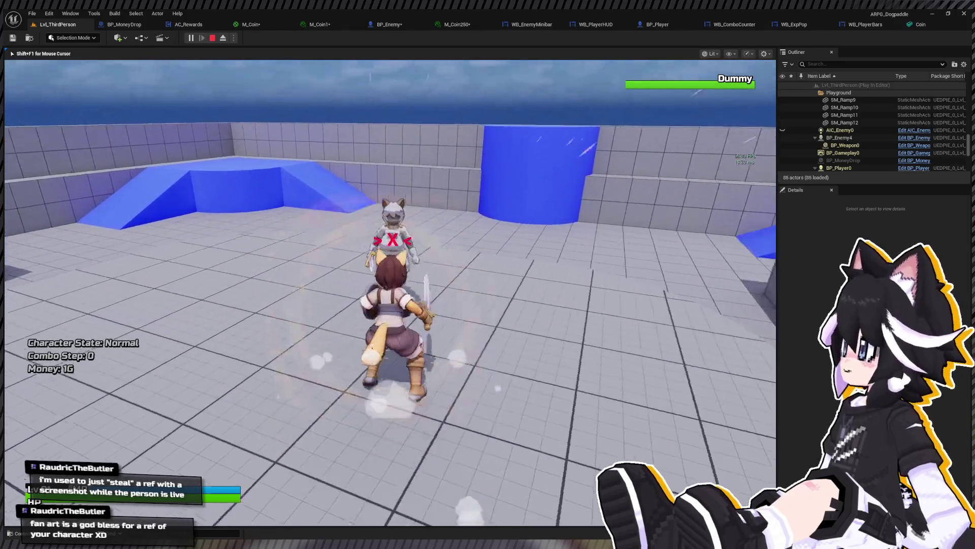
{"action": "left_click", "coordinate": [391, 292]}
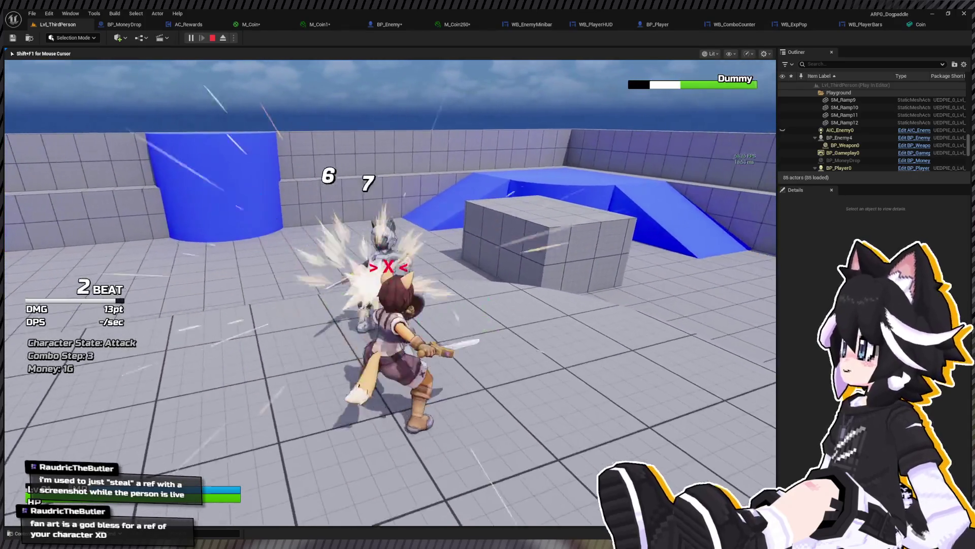
{"action": "left_click", "coordinate": [390, 292]}
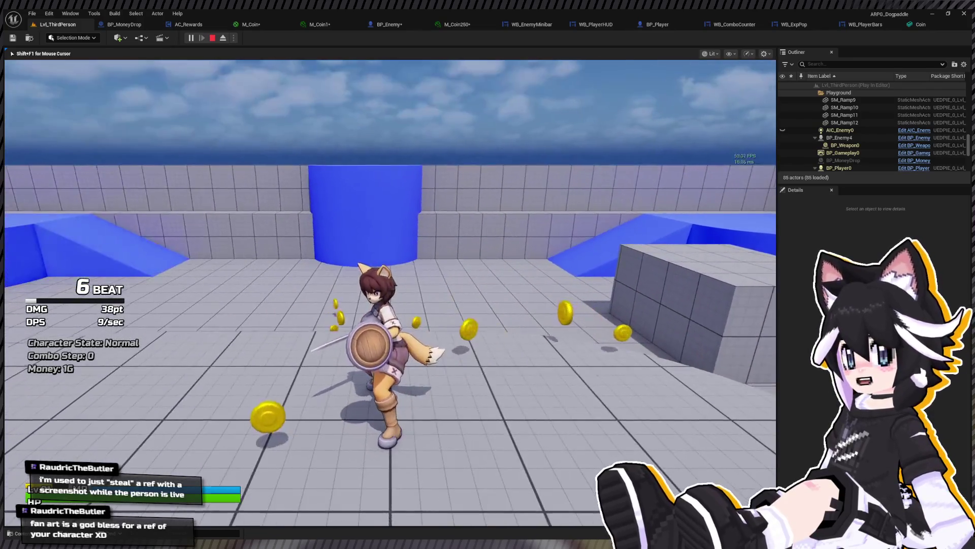
Run and jump around collecting dropped coins up to 176G, then stop the session
{"action": "key", "text": "space"}
{"action": "key", "text": "w"}
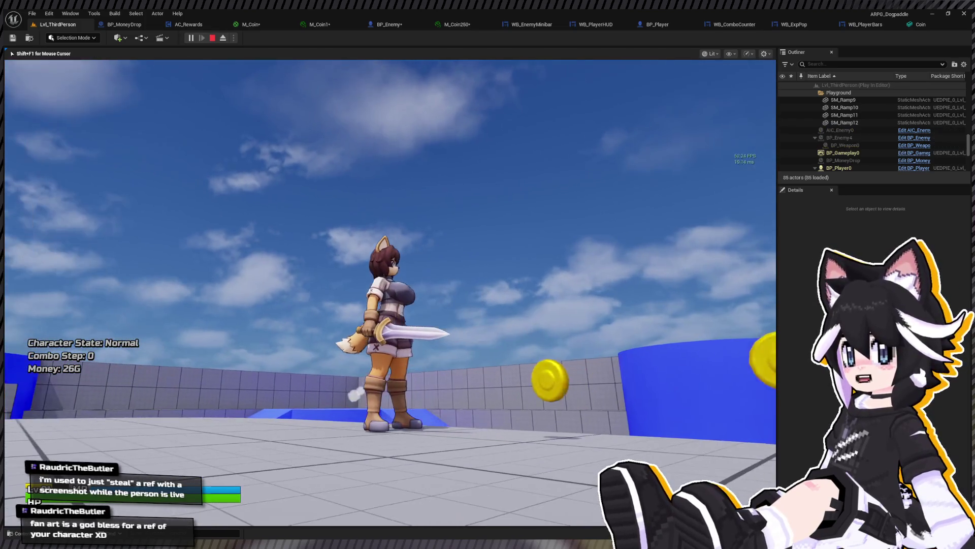
{"action": "key", "text": "s"}
{"action": "key", "text": "d"}
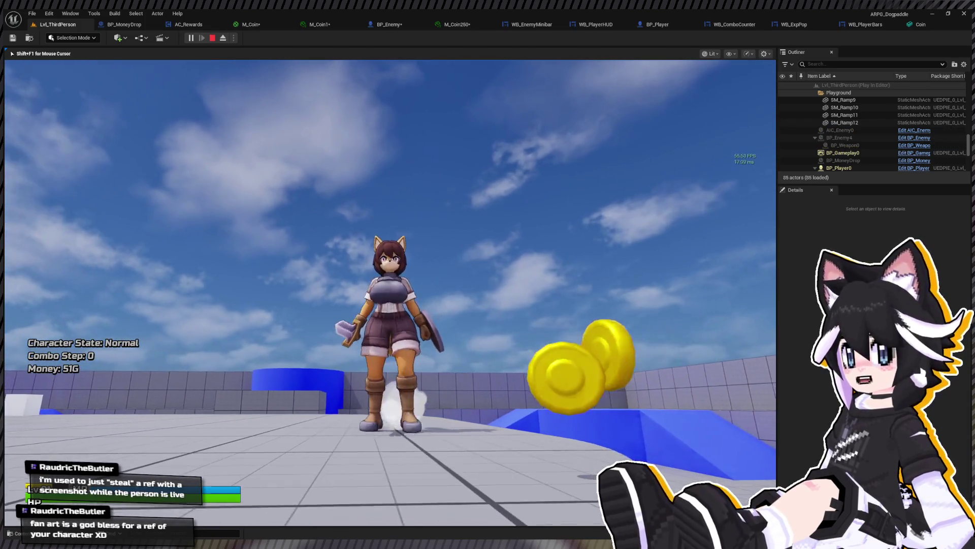
{"action": "key", "text": "s"}
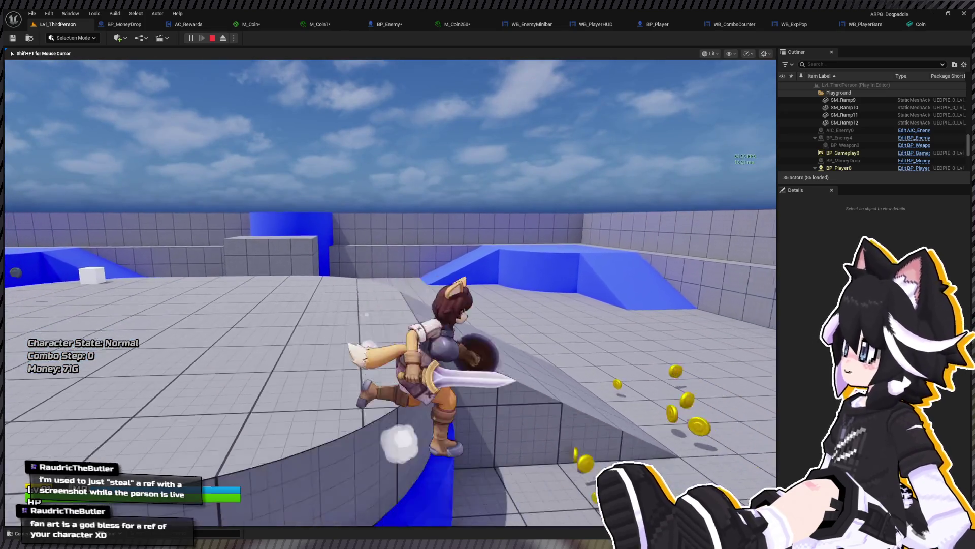
{"action": "key", "text": "w"}
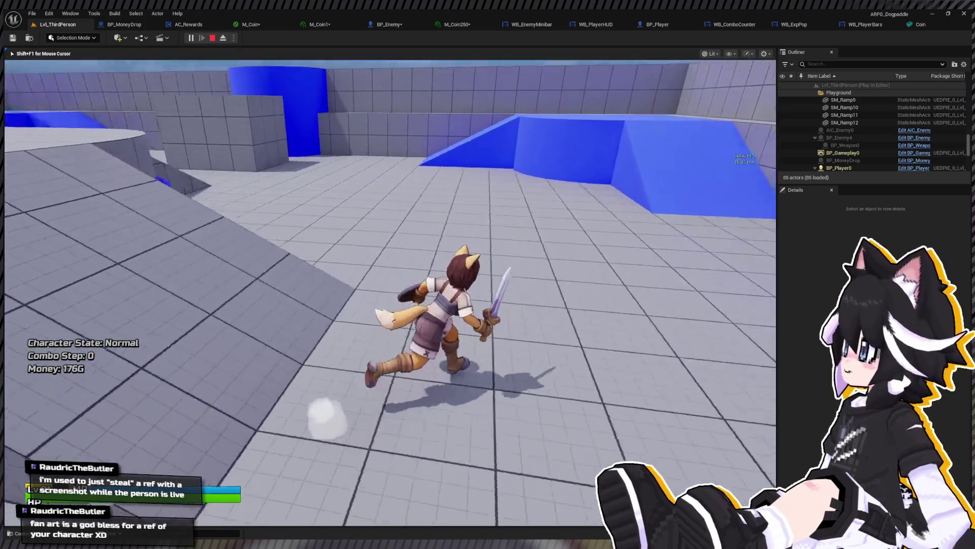
{"action": "key", "text": "space"}
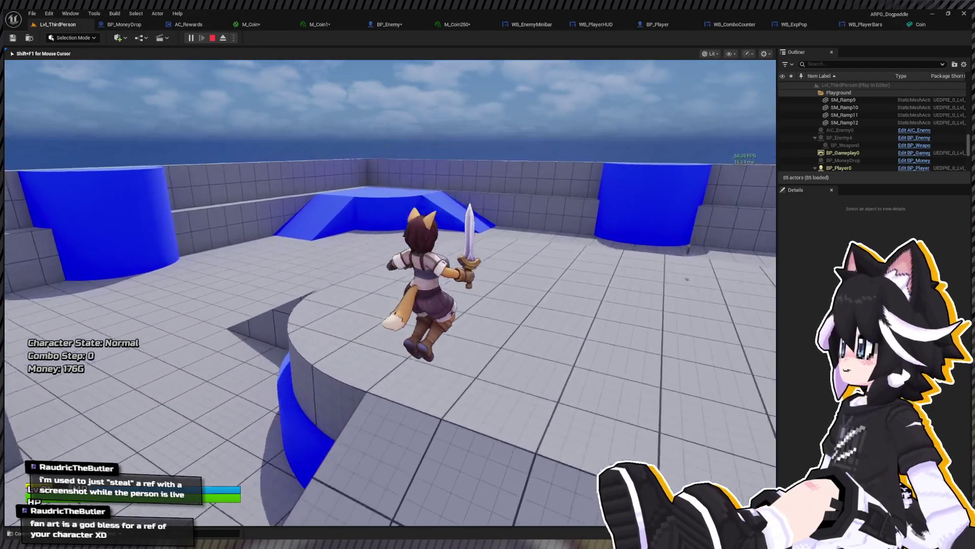
{"action": "left_click", "coordinate": [390, 293]}
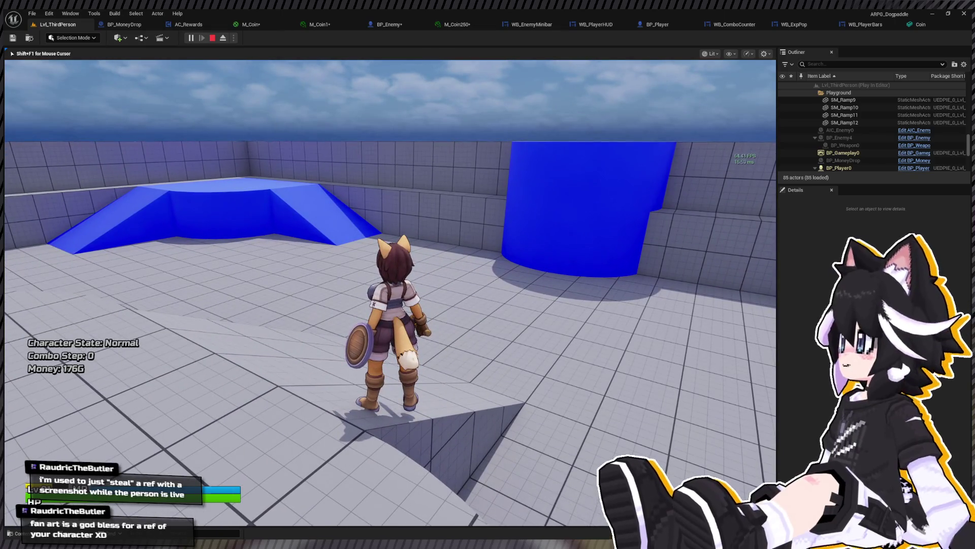
{"action": "key", "text": "Escape"}
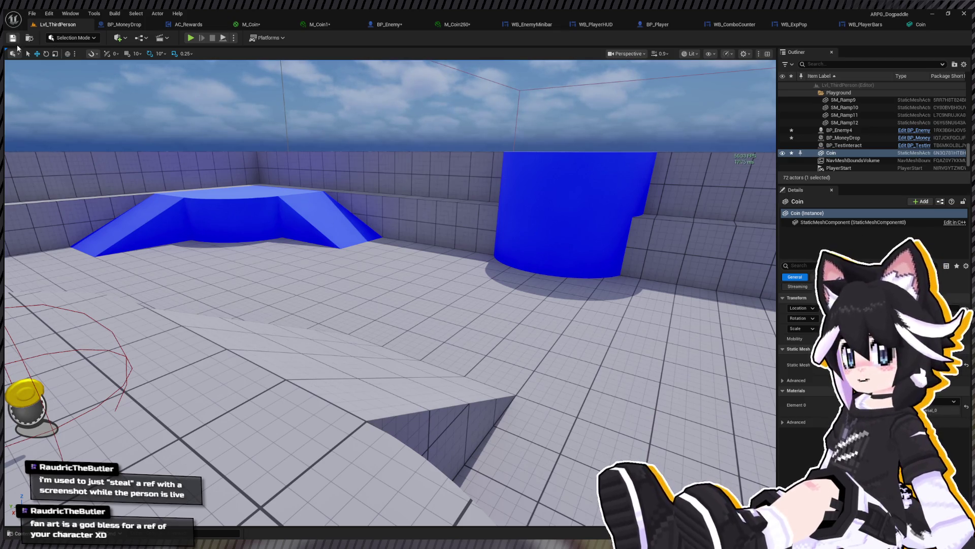
Deselect the coin and open the Content Drawer showing the Money folder's assets
{"action": "left_click", "coordinate": [83, 108]}
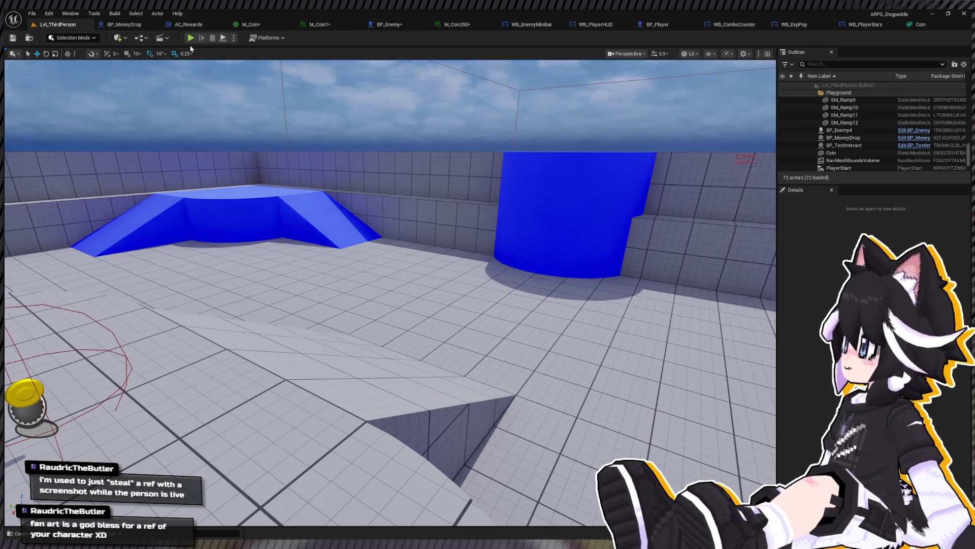
{"action": "key", "text": "ctrl+shift+h"}
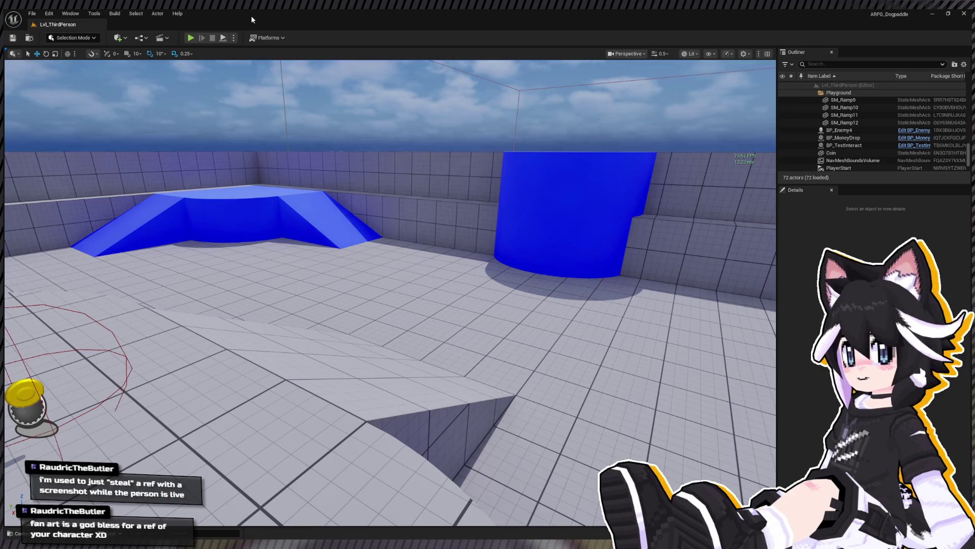
{"action": "key", "text": "ctrl+space"}
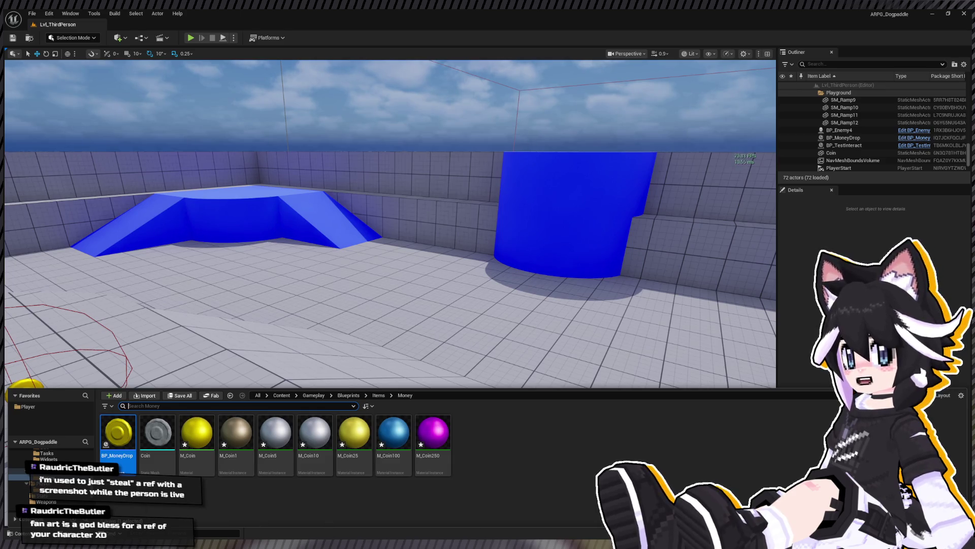
{"action": "scroll", "coordinate": [46, 478], "scroll_direction": "up", "scroll_amount": 2}
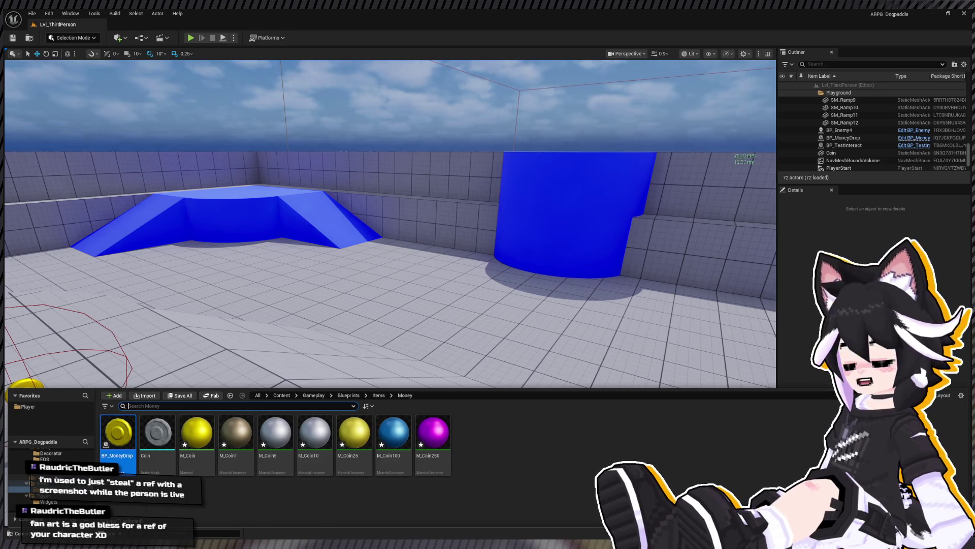
{"action": "scroll", "coordinate": [48, 477], "scroll_direction": "down", "scroll_amount": 3}
{"action": "scroll", "coordinate": [48, 477], "scroll_direction": "up", "scroll_amount": 4}
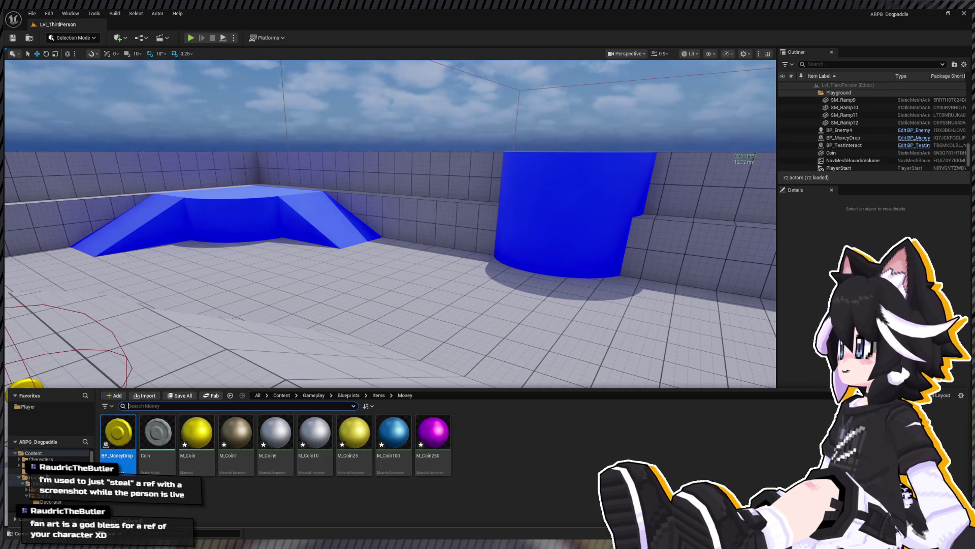
{"action": "scroll", "coordinate": [42, 488], "scroll_direction": "down", "scroll_amount": 5}
Create a folder named ItemPickup inside VisualEffects and open it
{"action": "left_click", "coordinate": [42, 502]}
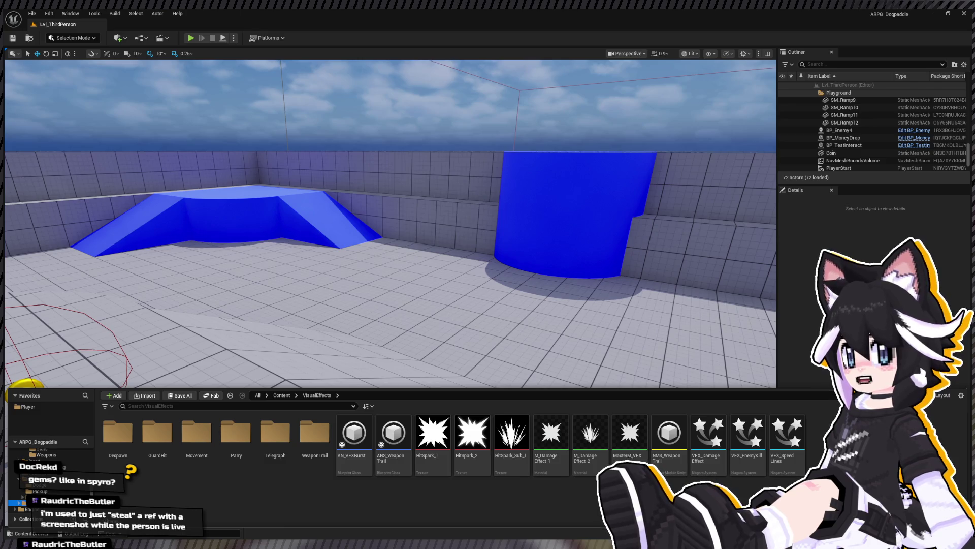
{"action": "key", "text": "ctrl+shift+h"}
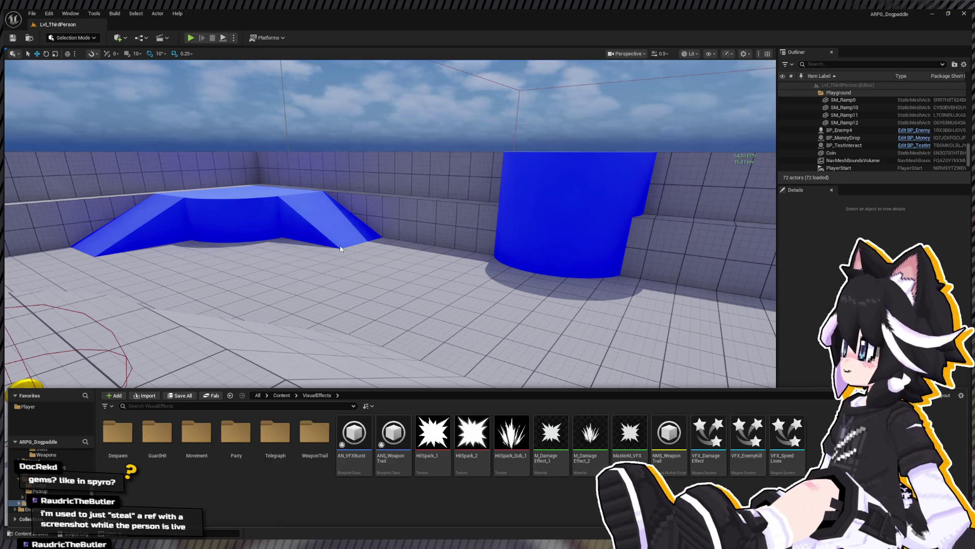
{"action": "key", "text": "ctrl+shift+n"}
{"action": "type", "text": "ItemPickup"}
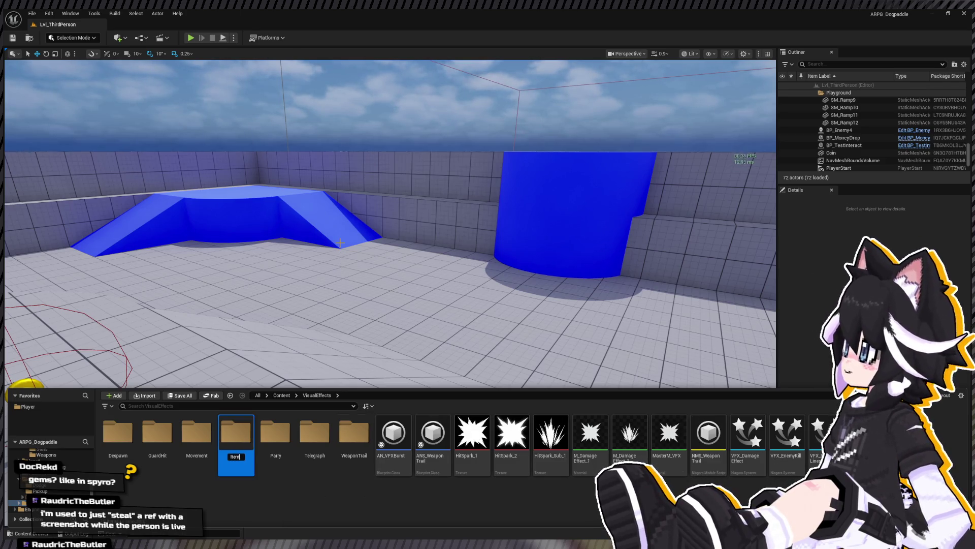
{"action": "key", "text": "Return"}
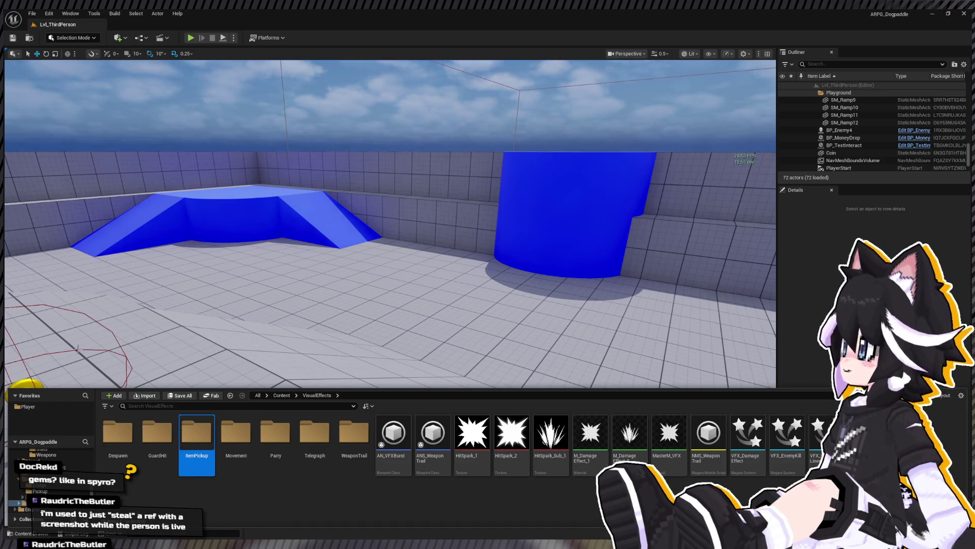
{"action": "double_click", "coordinate": [209, 457]}
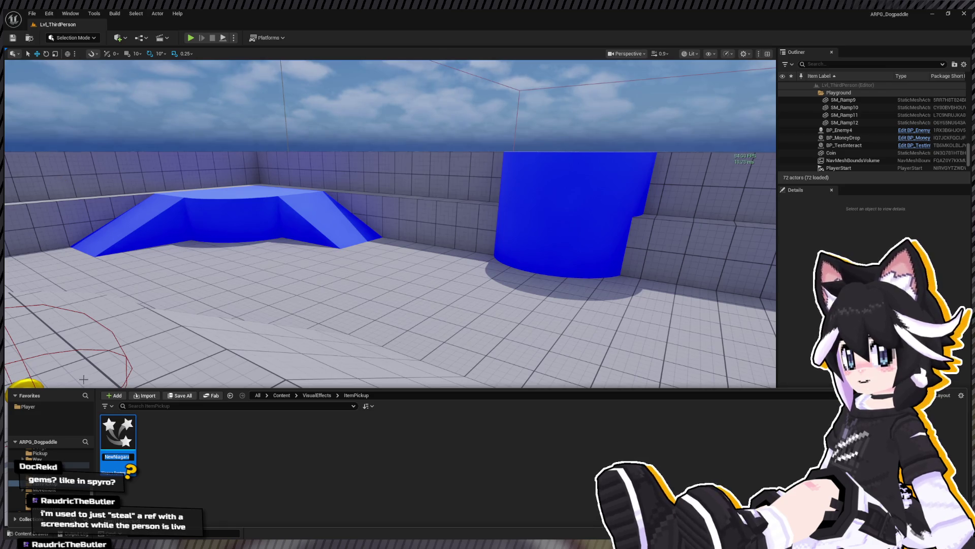
Name the new Niagara system VFX_ItemPickup and close the Content Drawer
{"action": "type", "text": "VFX_"}
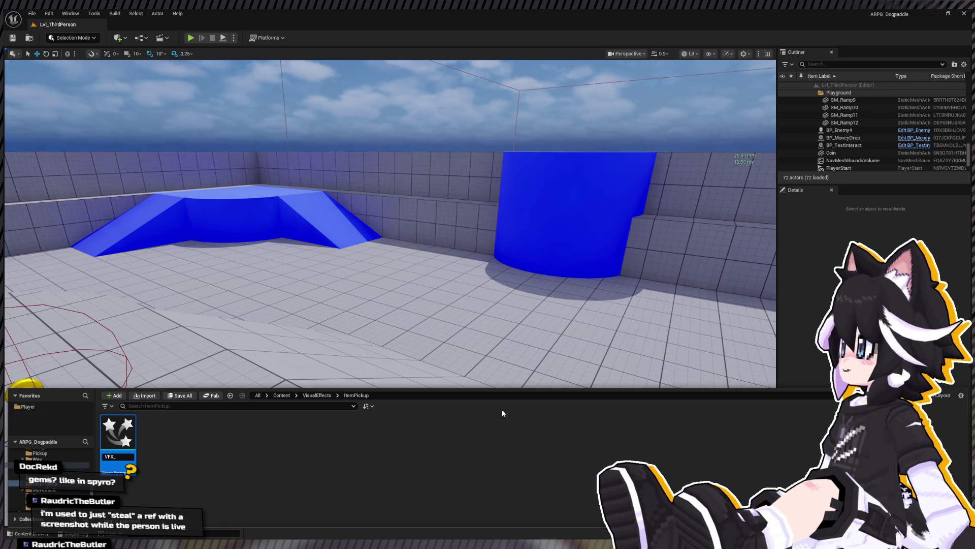
{"action": "type", "text": "ItemPickup"}
{"action": "key", "text": "Return"}
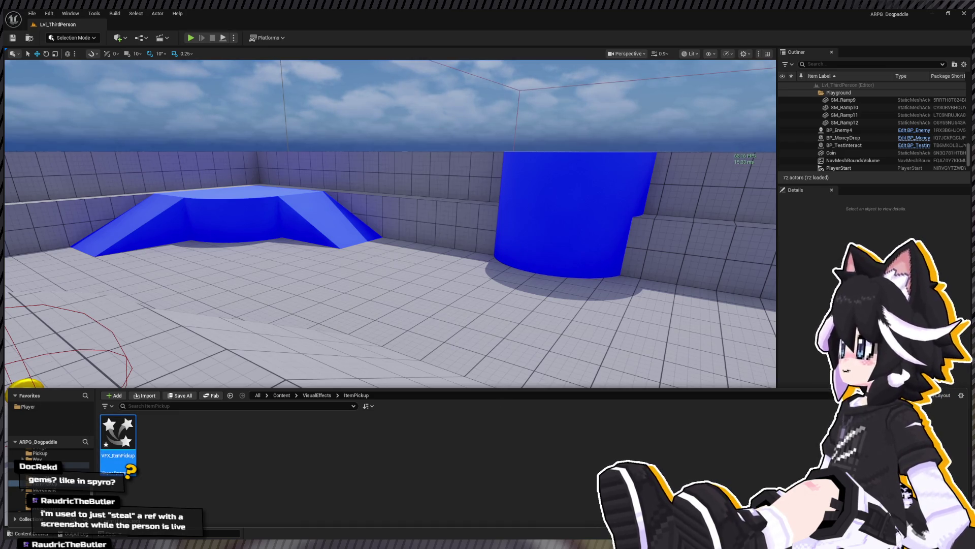
{"action": "key", "text": "ctrl+space"}
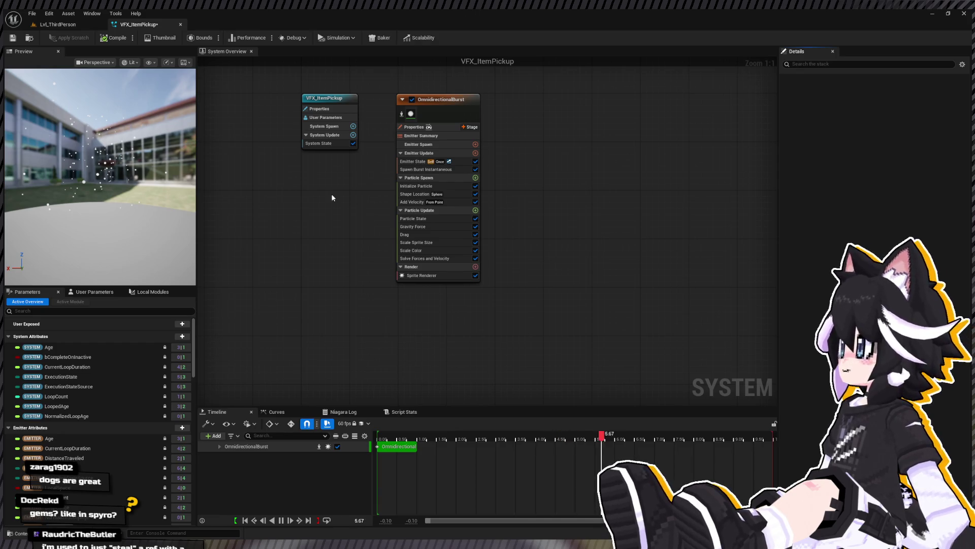
Replay the effect and assign MI_ParrySpark as the Sprite Renderer material
{"action": "left_click", "coordinate": [330, 230]}
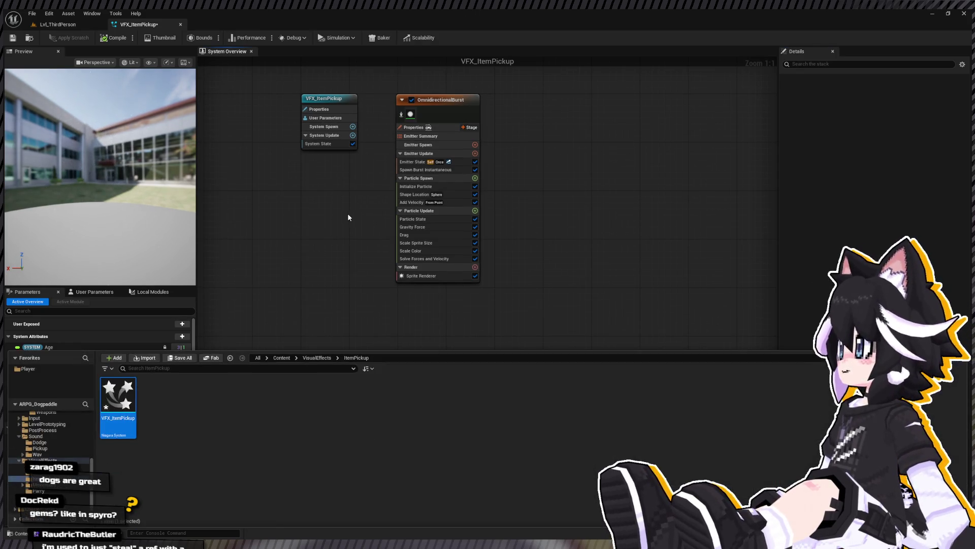
{"action": "left_click", "coordinate": [435, 275]}
{"action": "key", "text": "ctrl+space"}
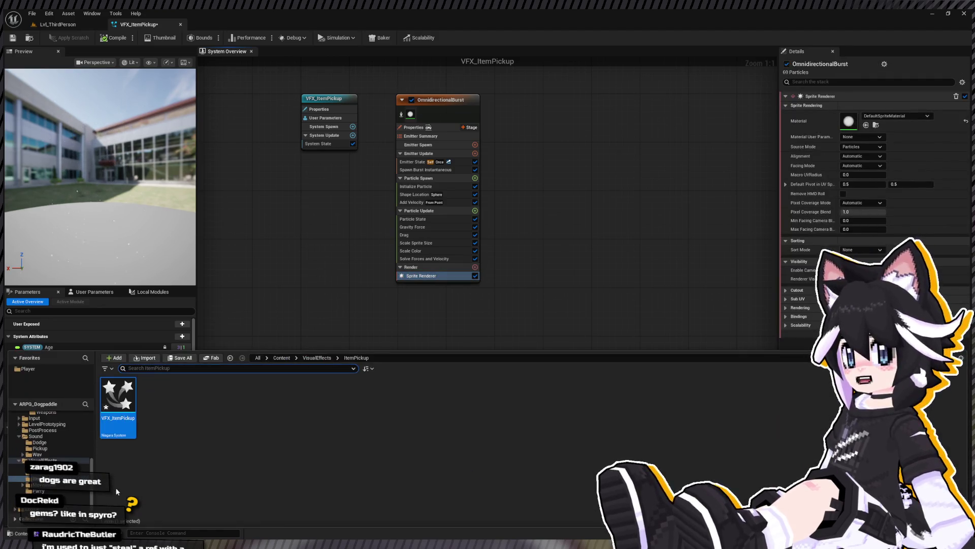
{"action": "key", "text": "Down"}
{"action": "key", "text": "Down"}
{"action": "key", "text": "Down"}
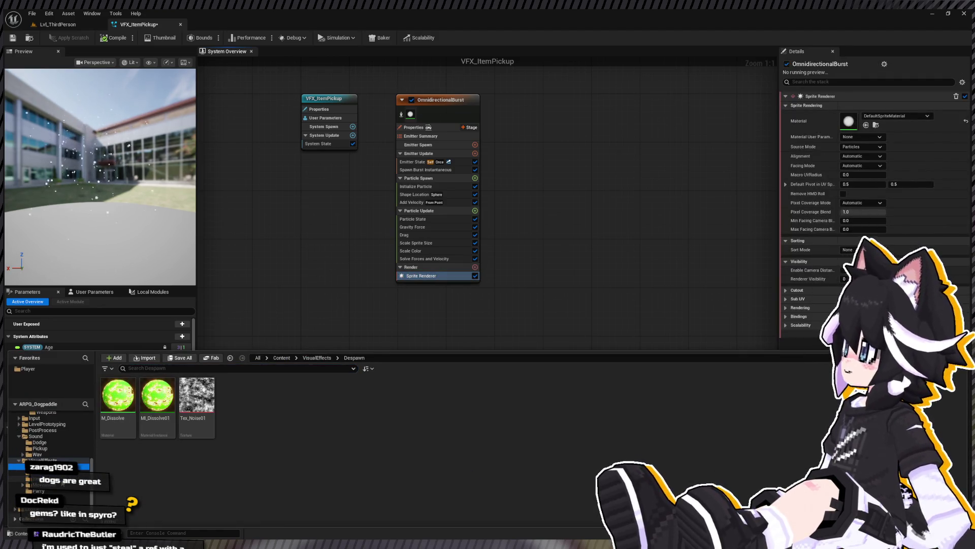
{"action": "left_click_drag", "start_coordinate": [133, 402], "coordinate": [848, 121]}
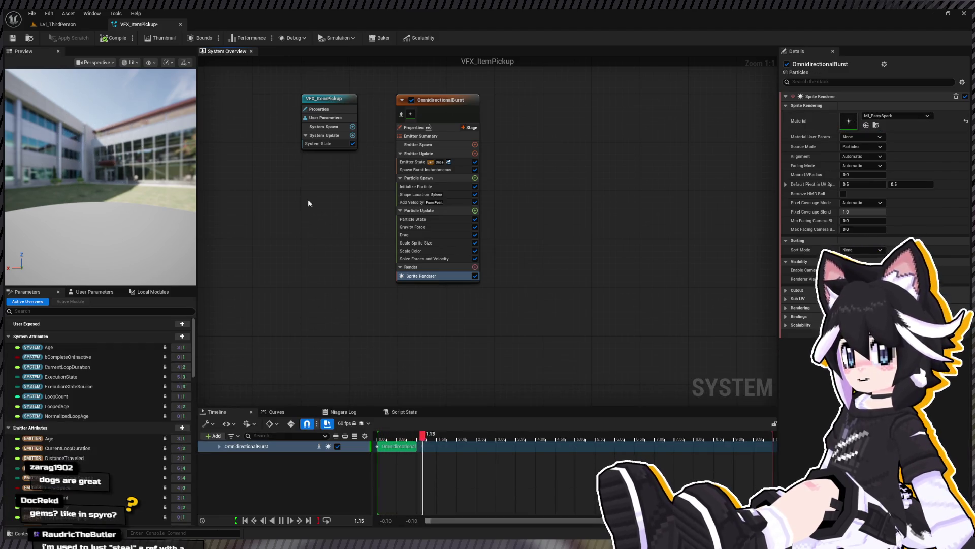
Shorten the preview range and set Initialize Particle sprite size from 16 to 32
{"action": "left_click_drag", "start_coordinate": [774, 449], "coordinate": [418, 452]}
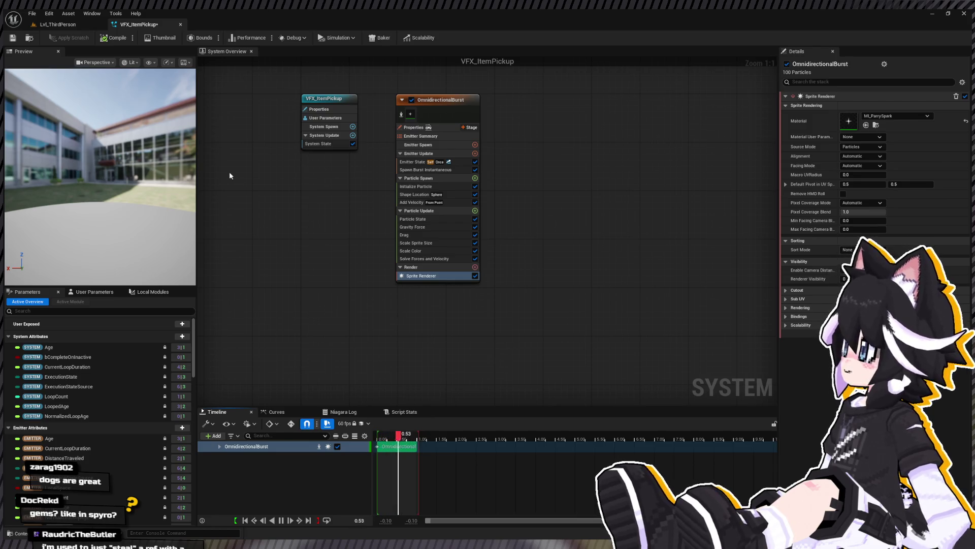
{"action": "left_click", "coordinate": [419, 187]}
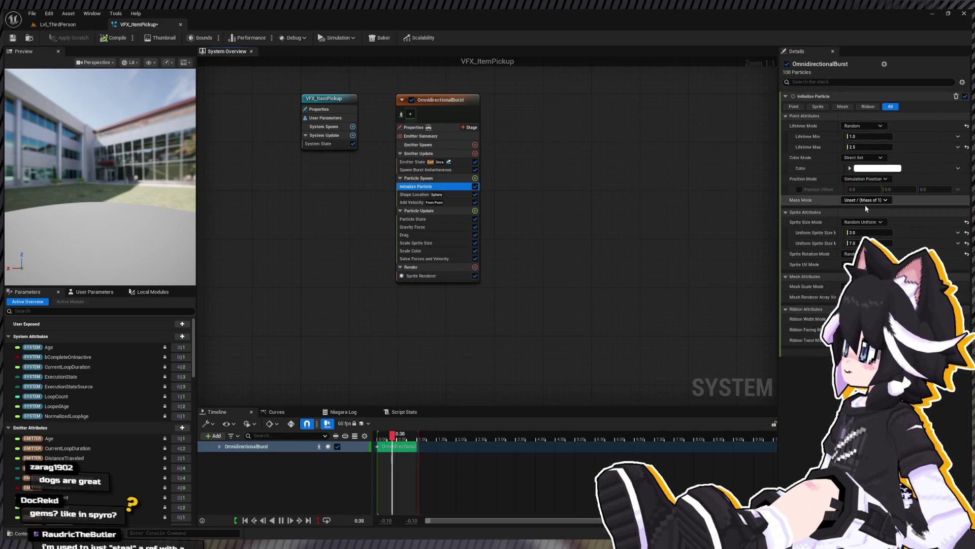
{"action": "left_click", "coordinate": [869, 232]}
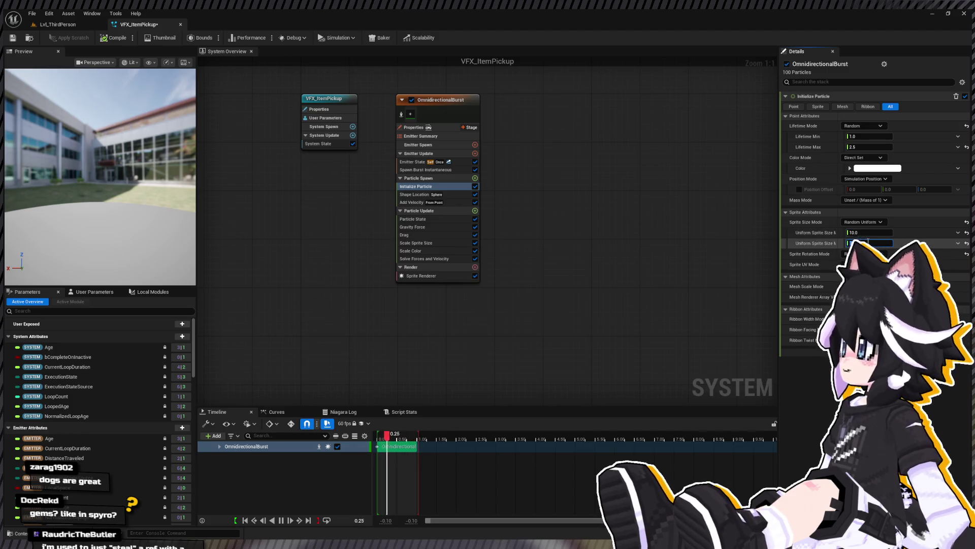
{"action": "type", "text": "10"}
{"action": "key", "text": "Return"}
{"action": "type", "text": "16"}
{"action": "left_click", "coordinate": [866, 243]}
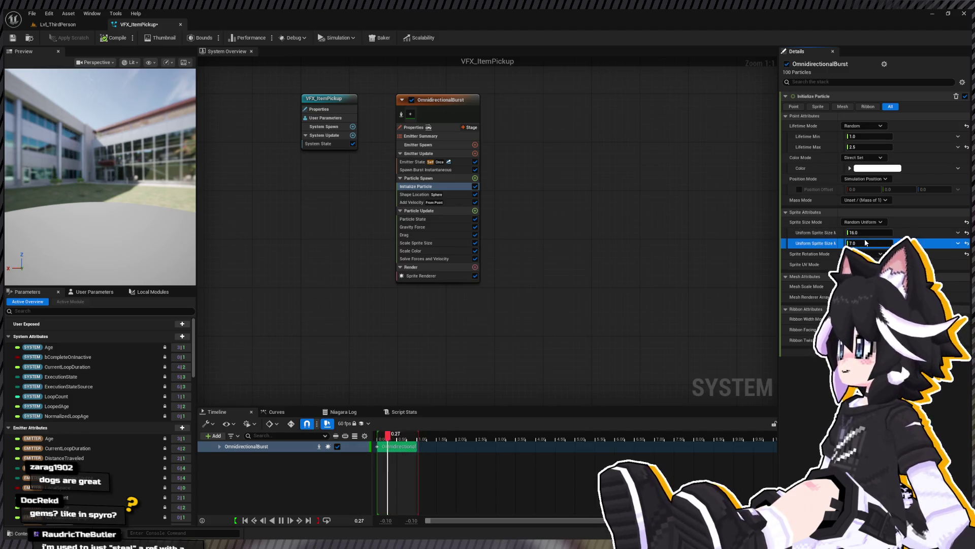
{"action": "type", "text": "32"}
{"action": "key", "text": "Return"}
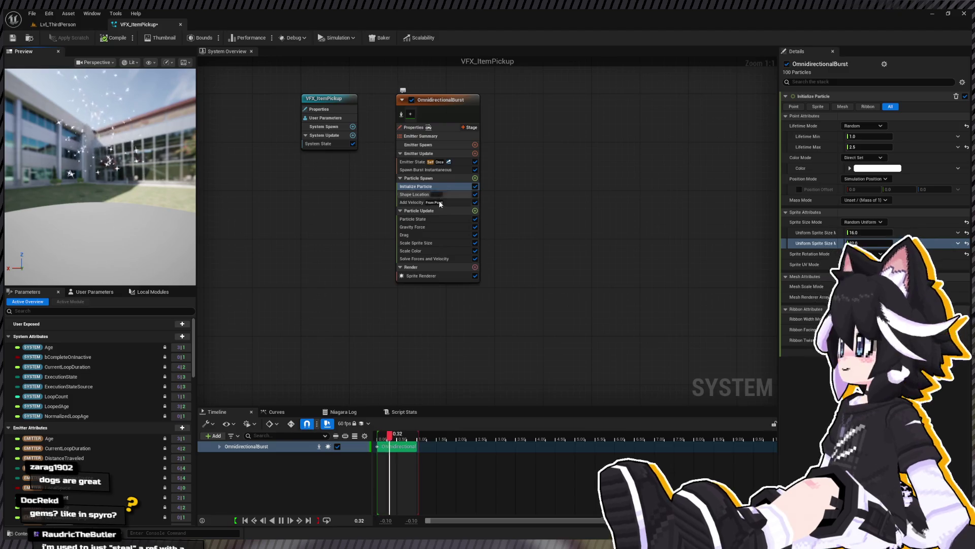
Set the Shape Location sphere radius to 25 and delete the Drag module
{"action": "left_click", "coordinate": [415, 195]}
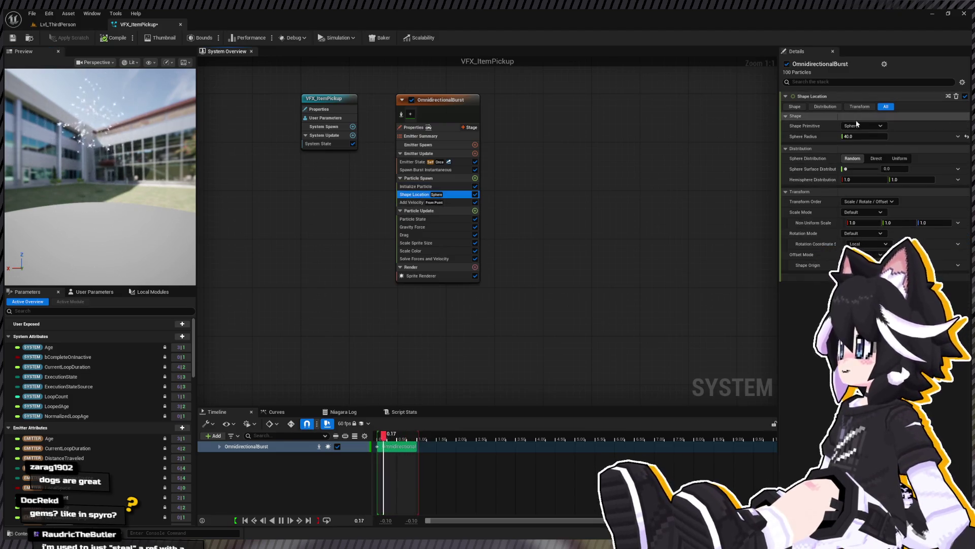
{"action": "left_click", "coordinate": [862, 136]}
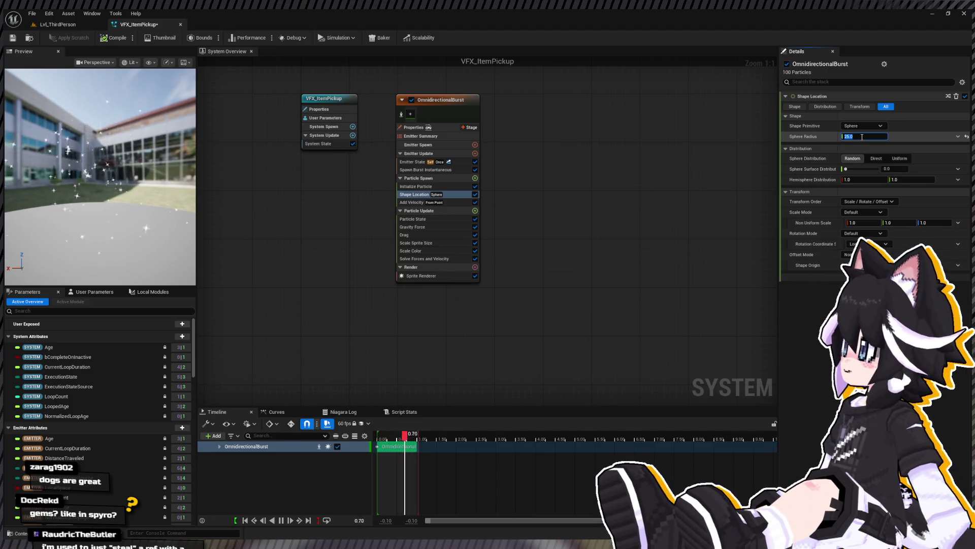
{"action": "key", "text": "Return"}
{"action": "left_click", "coordinate": [429, 234]}
{"action": "key", "text": "Delete"}
Set Gravity Force Z to 25 and restore the Drag module in Particle Update
{"action": "left_click", "coordinate": [431, 228]}
{"action": "left_click", "coordinate": [934, 107]}
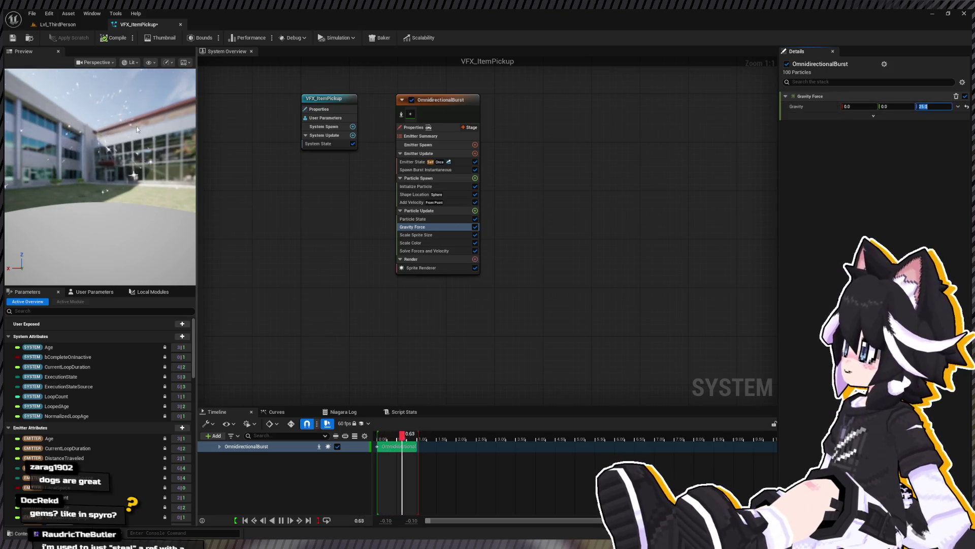
{"action": "mouse_move", "coordinate": [111, 121]}
{"action": "left_mouse_down"}
{"action": "mouse_move", "coordinate": [102, 119]}
{"action": "mouse_move", "coordinate": [111, 121]}
{"action": "left_mouse_up"}
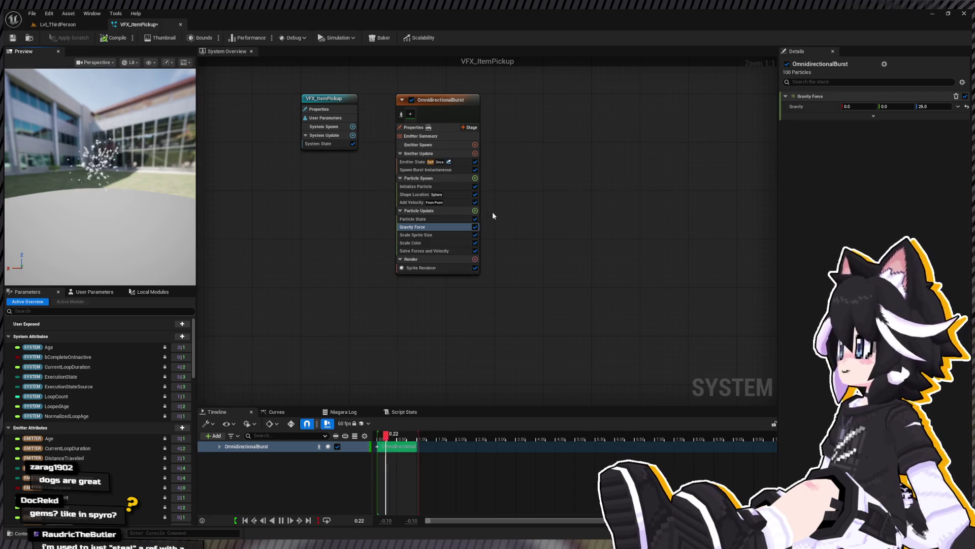
{"action": "key", "text": "ctrl+z"}
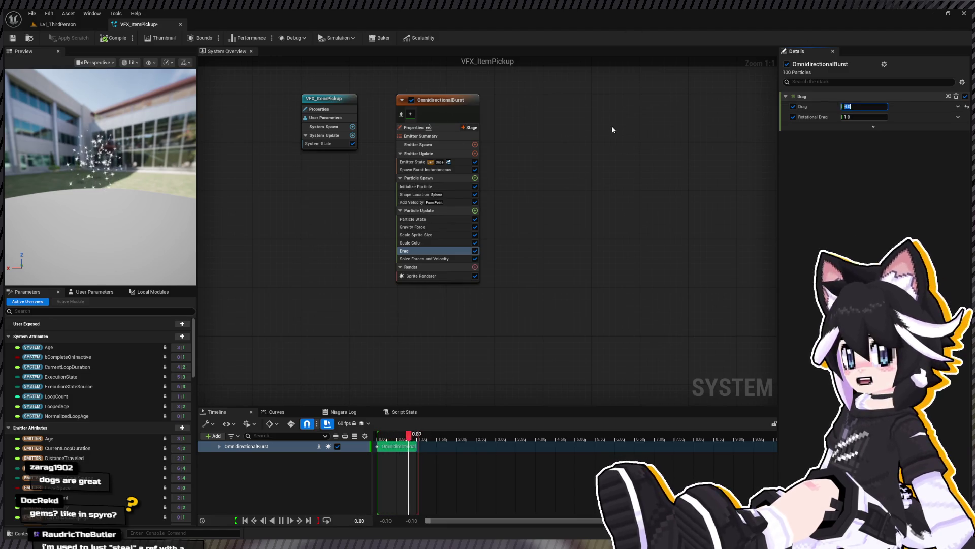
Set the Add Velocity maximum speed to 200
{"action": "left_click", "coordinate": [411, 203]}
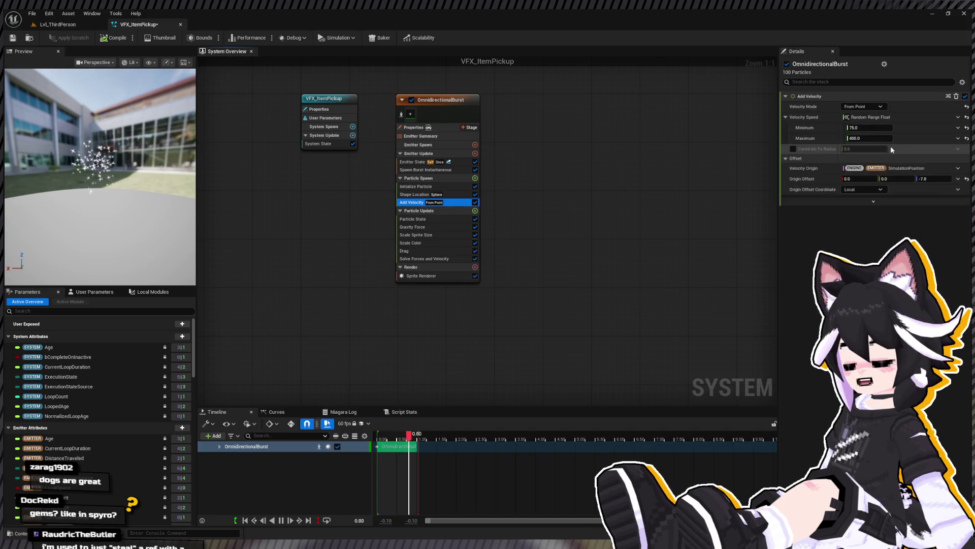
{"action": "left_click", "coordinate": [864, 138]}
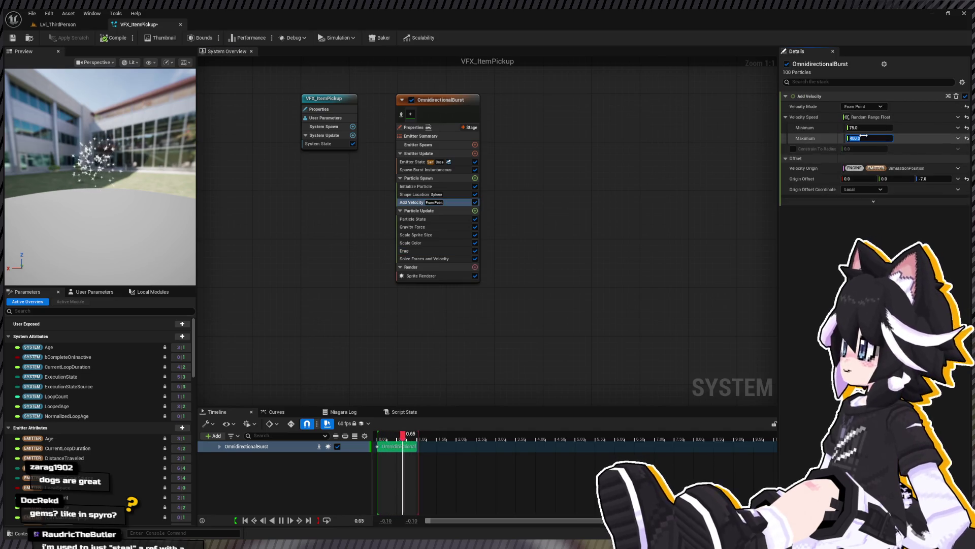
{"action": "type", "text": "100"}
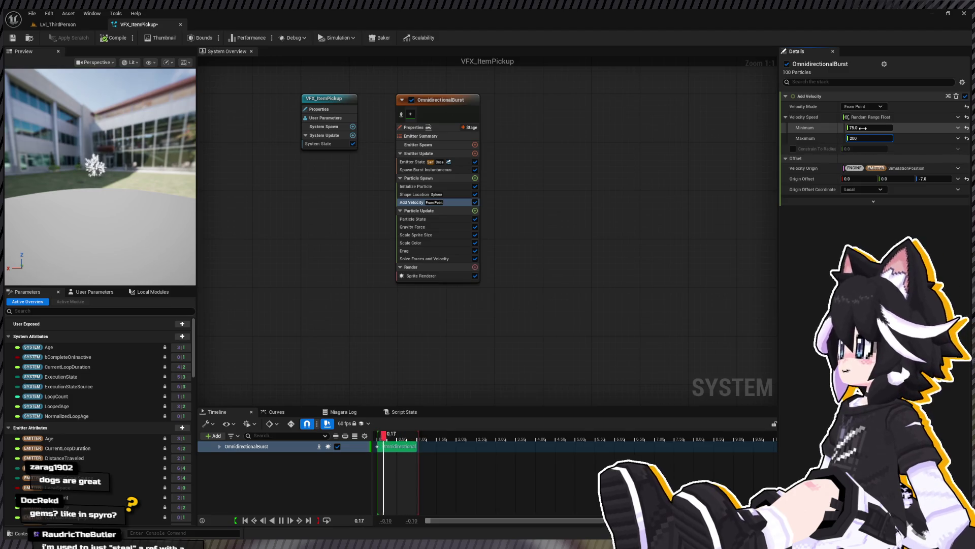
Reduce the Spawn Burst Instantaneous count to 16 particles
{"action": "left_click", "coordinate": [417, 186]}
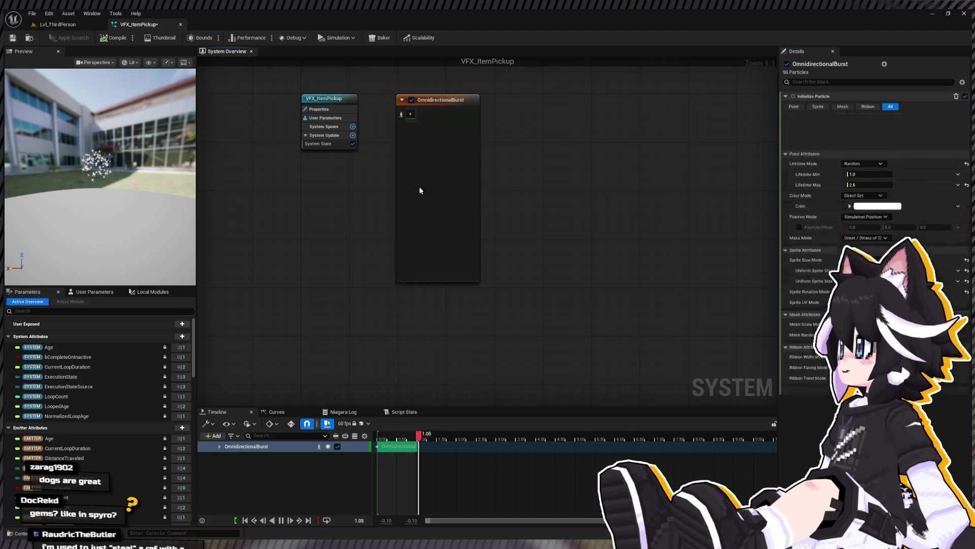
{"action": "left_click", "coordinate": [420, 164]}
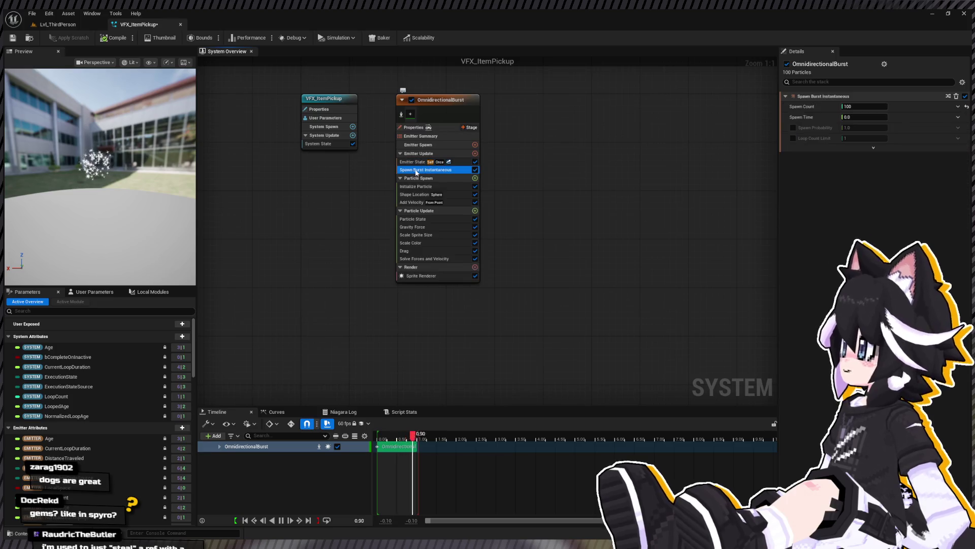
{"action": "left_click", "coordinate": [420, 169]}
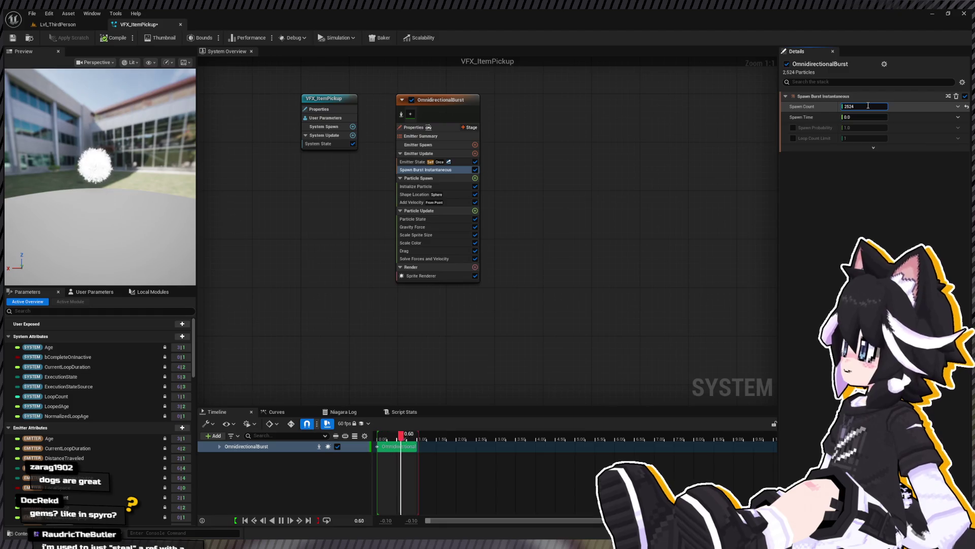
{"action": "type", "text": "24"}
{"action": "key", "text": "Return"}
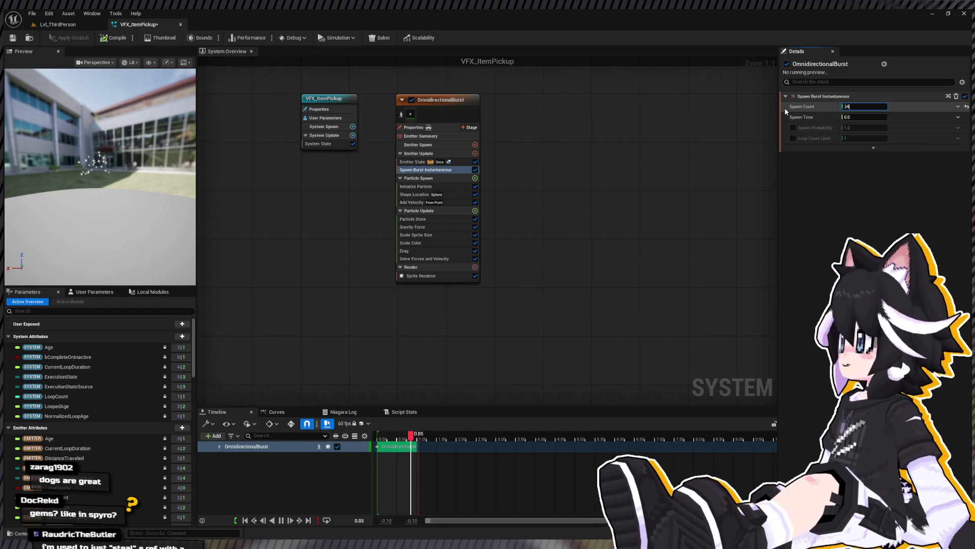
{"action": "type", "text": "12"}
{"action": "key", "text": "Return"}
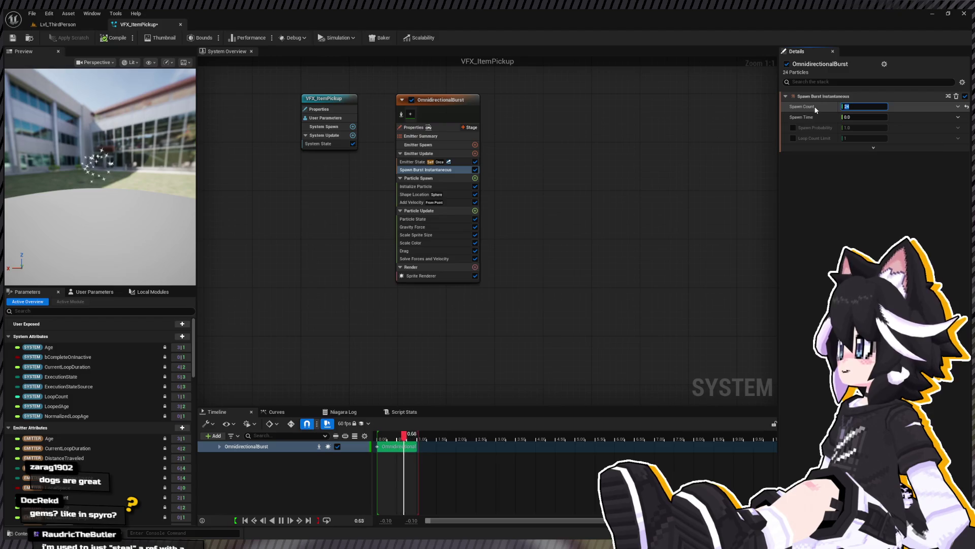
{"action": "key", "text": "BackSpace"}
{"action": "type", "text": "1"}
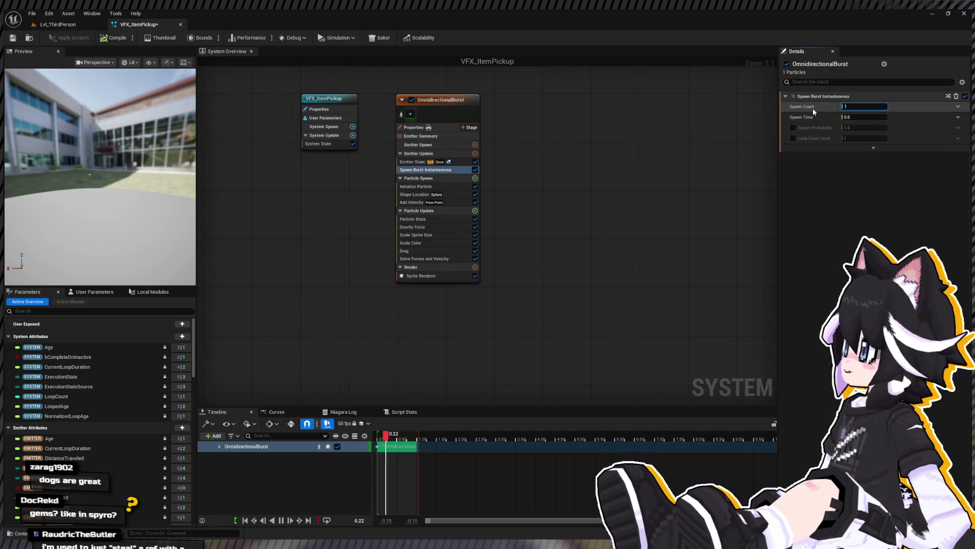
{"action": "key", "text": "BackSpace"}
{"action": "type", "text": "6"}
{"action": "key", "text": "Return"}
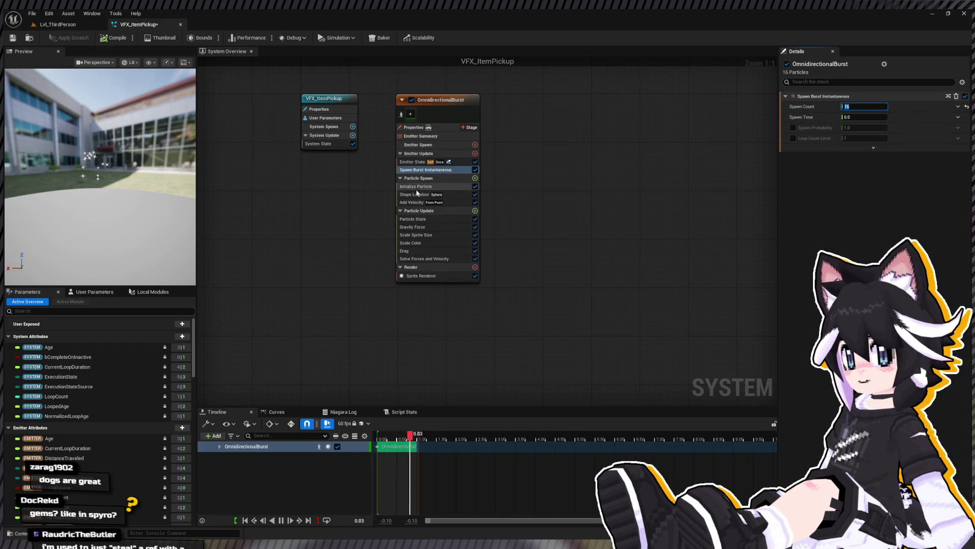
{"action": "left_click", "coordinate": [416, 186]}
{"action": "left_click", "coordinate": [414, 194]}
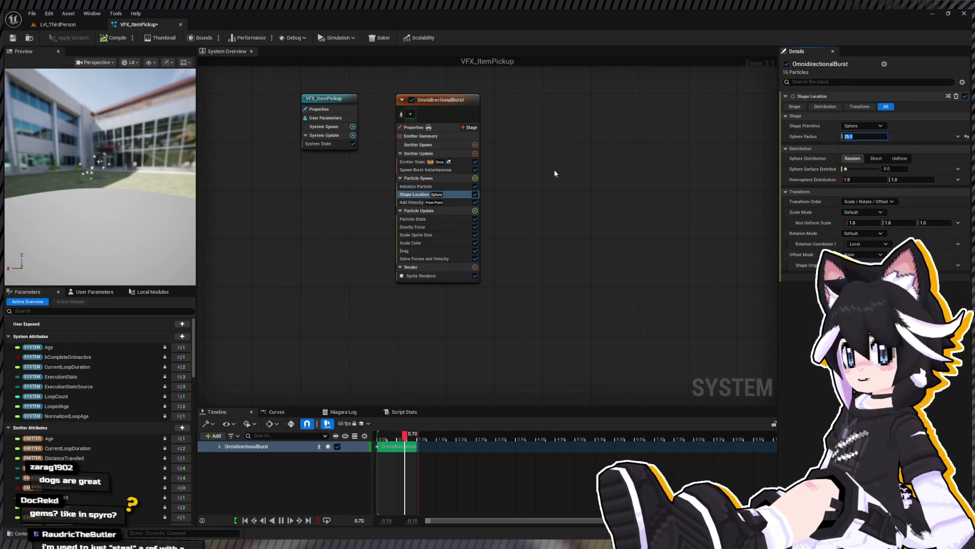
Raise the Initialize Particle maximum sprite size to 64
{"action": "left_click", "coordinate": [426, 187]}
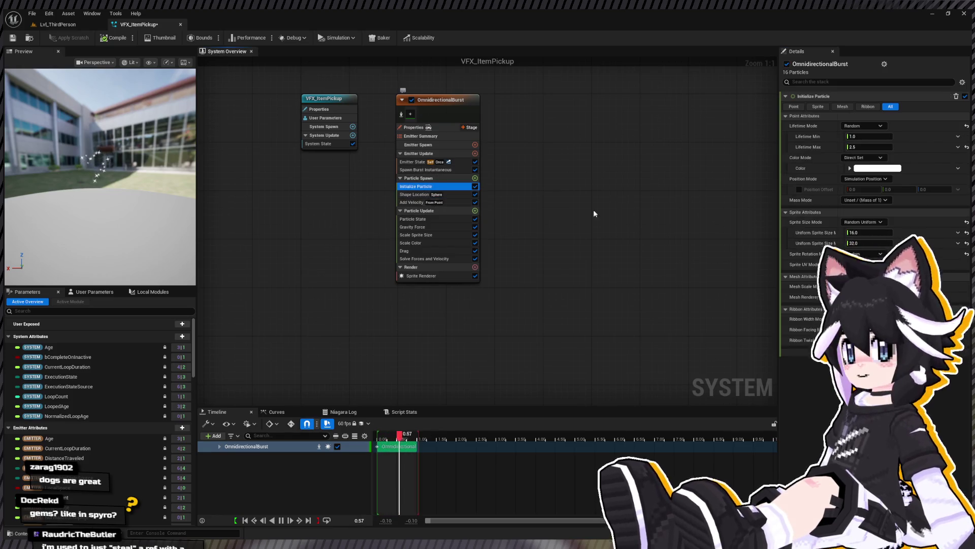
{"action": "left_click", "coordinate": [868, 243]}
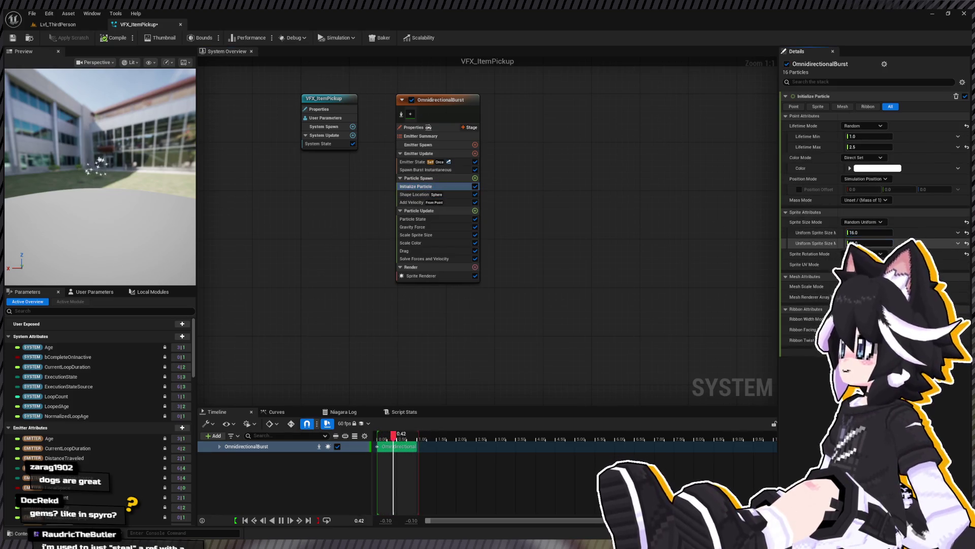
{"action": "type", "text": "64"}
{"action": "key", "text": "Return"}
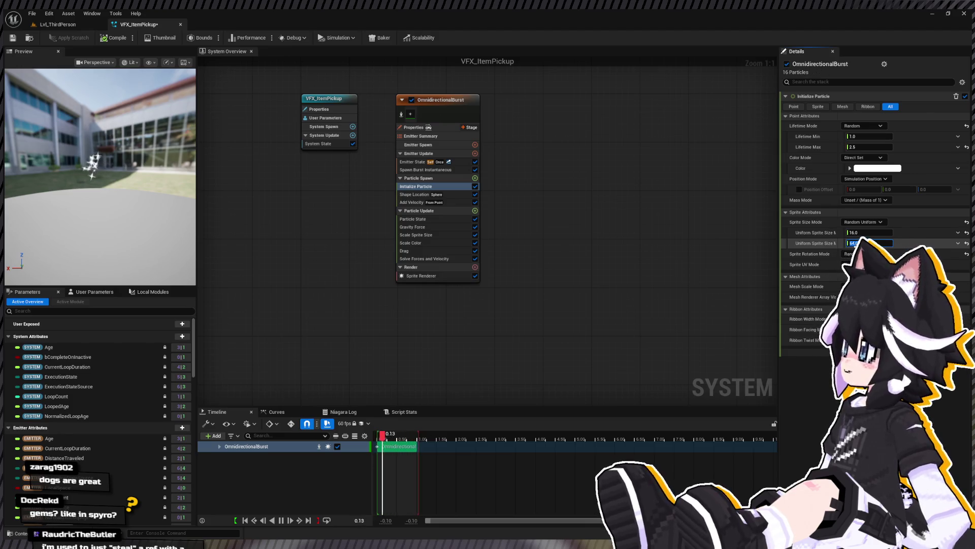
Watch the burst and review the Solve Forces, Drag, Scale Color and spawn settings
{"action": "left_click", "coordinate": [102, 151]}
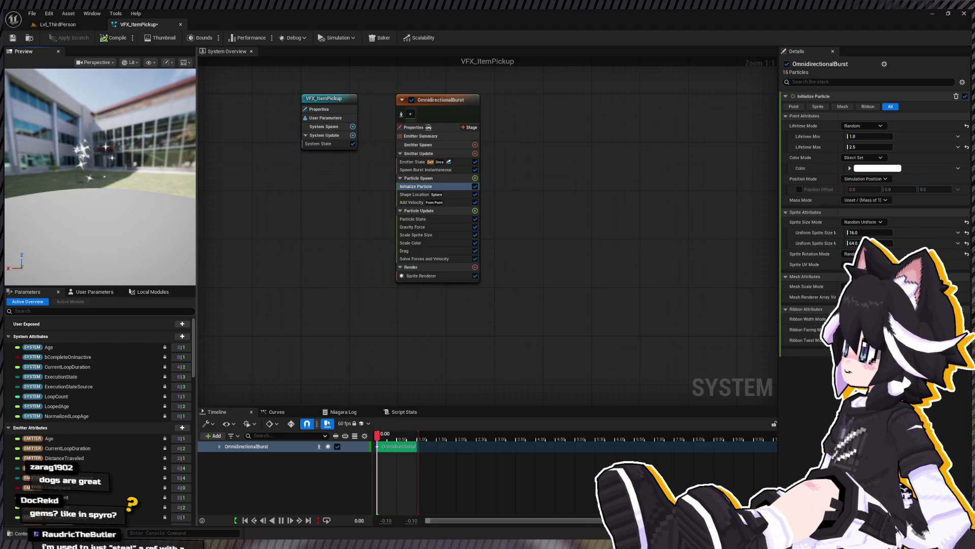
{"action": "left_click", "coordinate": [428, 258]}
{"action": "left_click", "coordinate": [428, 251]}
{"action": "left_click", "coordinate": [428, 243]}
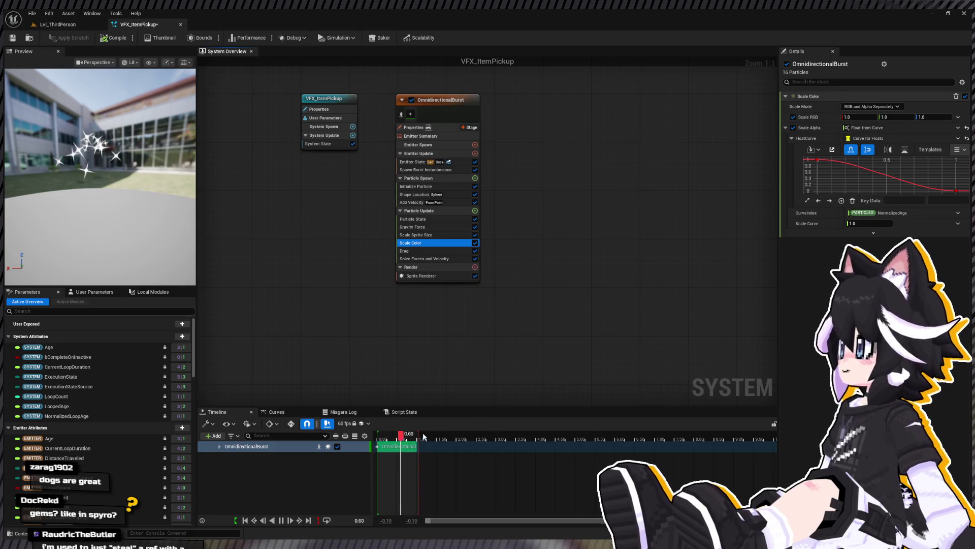
{"action": "left_click", "coordinate": [424, 186]}
{"action": "left_click", "coordinate": [421, 194]}
{"action": "left_click", "coordinate": [418, 170]}
Set particle lifetime to 0.5–1.5 seconds and scrub the timeline to replay
{"action": "left_click", "coordinate": [418, 187]}
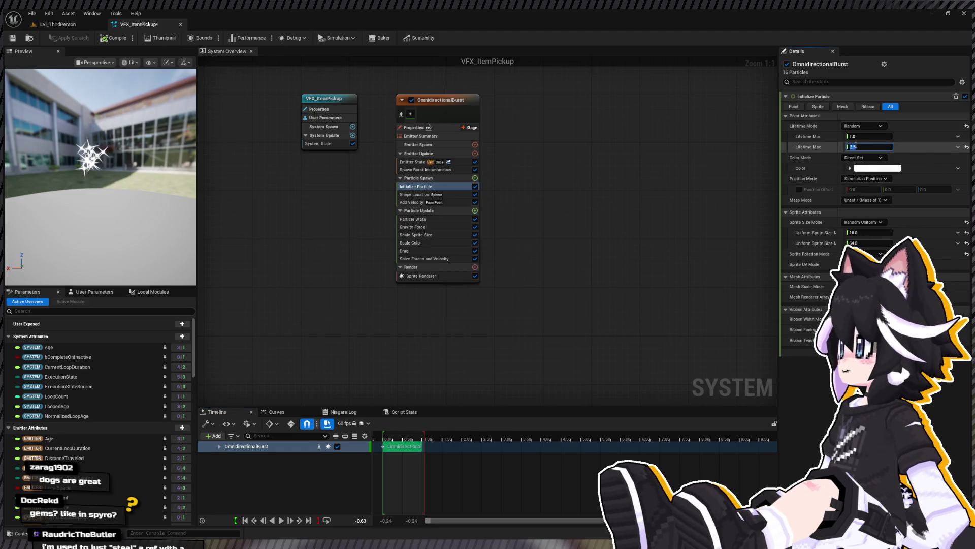
{"action": "type", "text": "1.5"}
{"action": "key", "text": "Return"}
{"action": "type", "text": "0.5"}
{"action": "key", "text": "Return"}
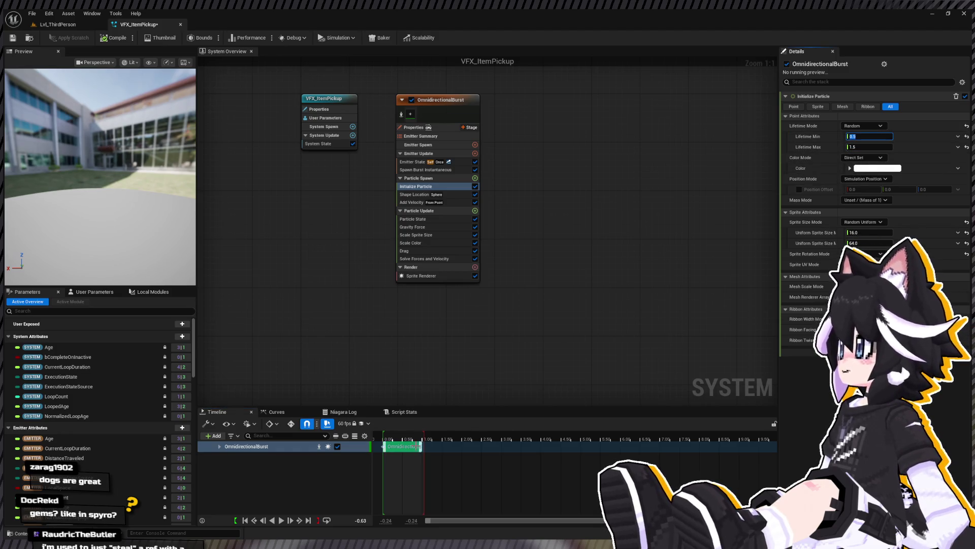
{"action": "left_click_drag", "start_coordinate": [422, 438], "coordinate": [466, 433]}
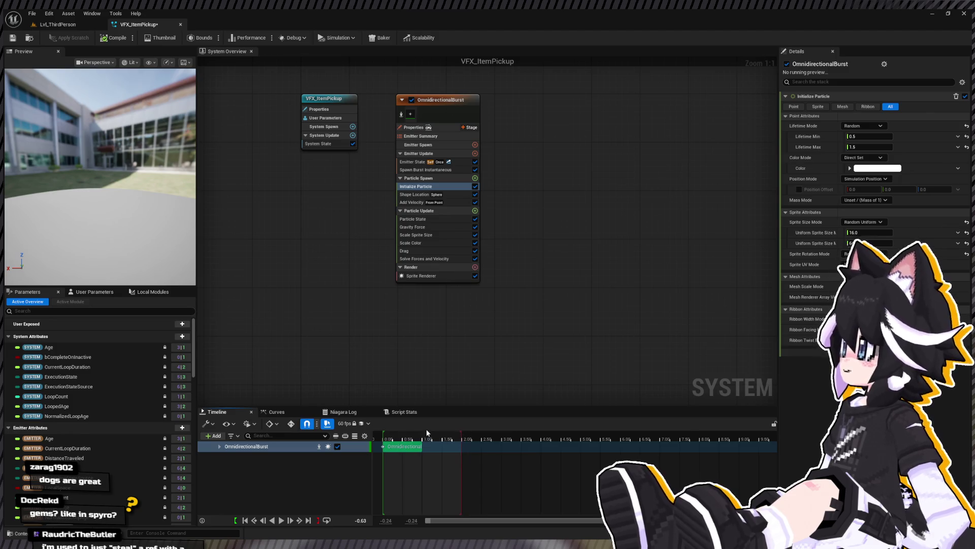
{"action": "left_click_drag", "start_coordinate": [400, 437], "coordinate": [377, 438]}
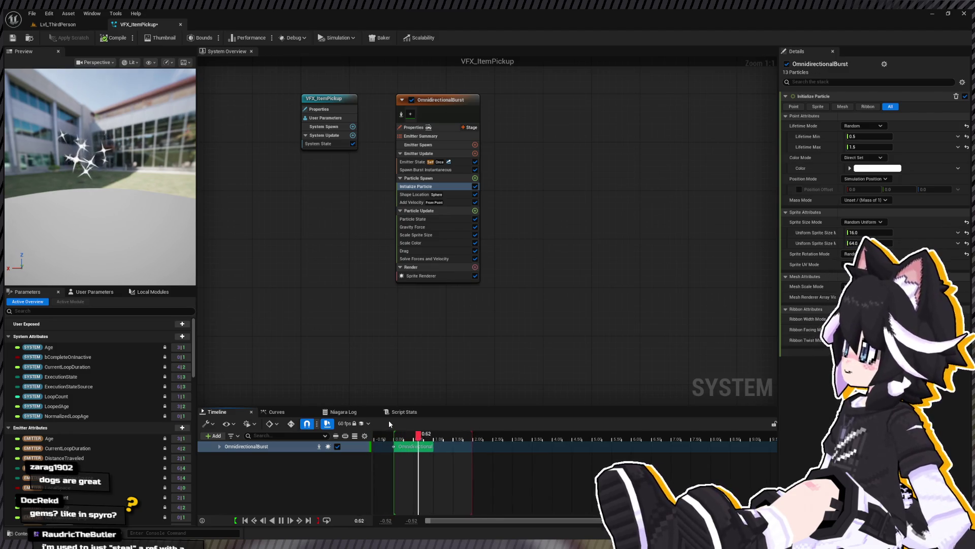
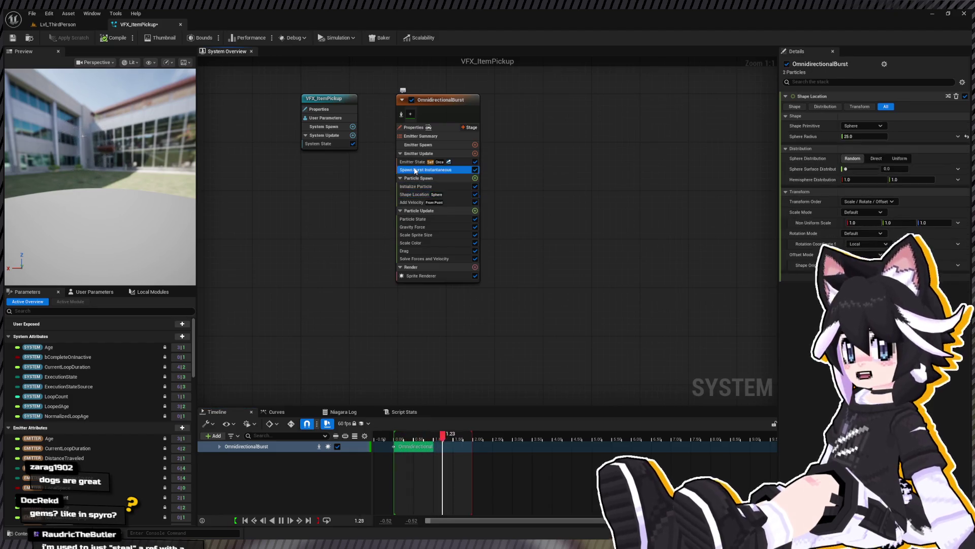
Set Initialize Particle's Color Mode to Random Range with a light cyan minimum
{"action": "left_click", "coordinate": [421, 170]}
{"action": "left_click", "coordinate": [406, 187]}
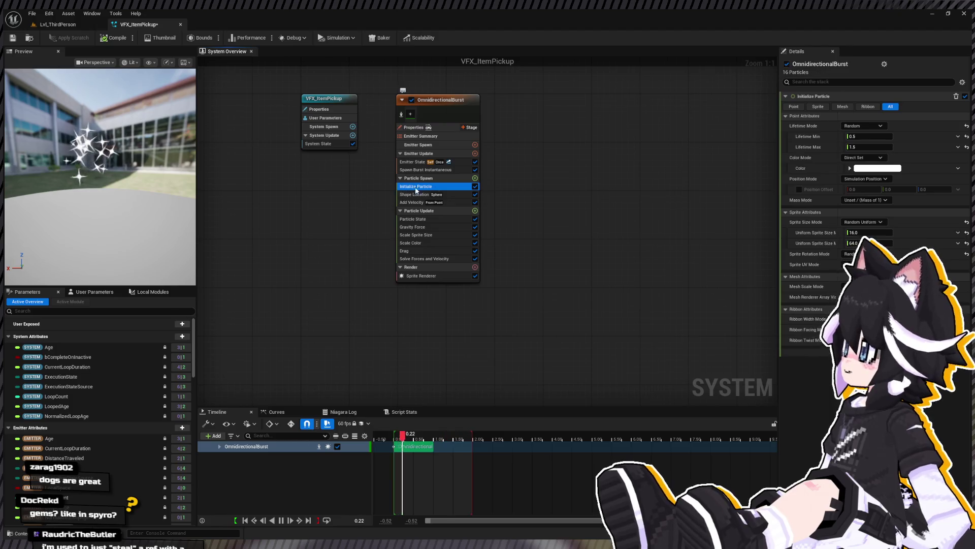
{"action": "left_click", "coordinate": [863, 157]}
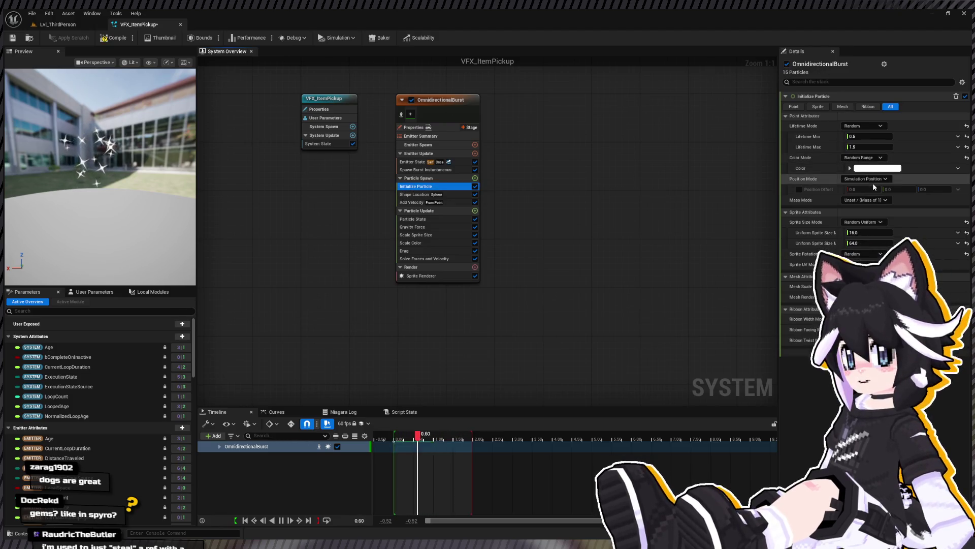
{"action": "left_click", "coordinate": [873, 183]}
{"action": "left_click", "coordinate": [877, 168]}
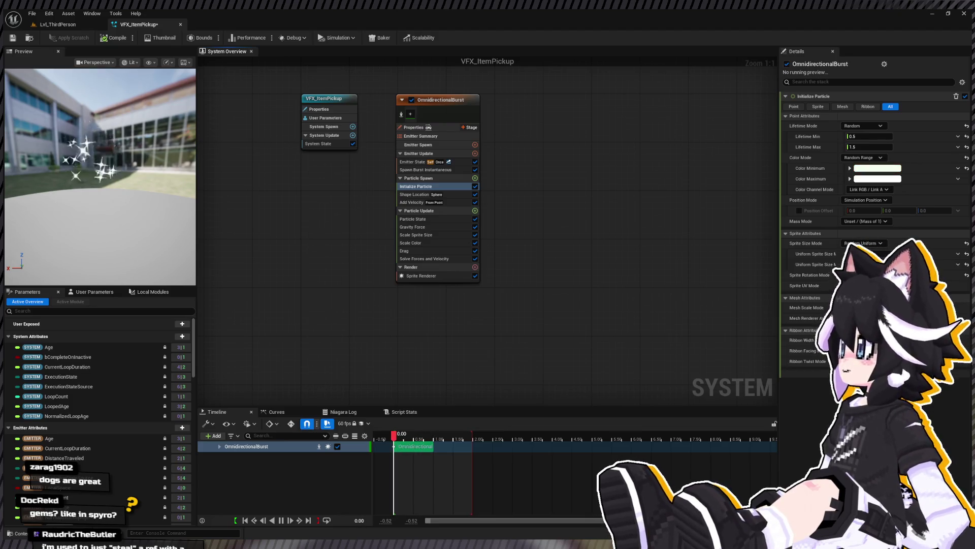
Lower Spawn Burst Instantaneous's Spawn Count from 12 to 8 particles
{"action": "left_click", "coordinate": [426, 170]}
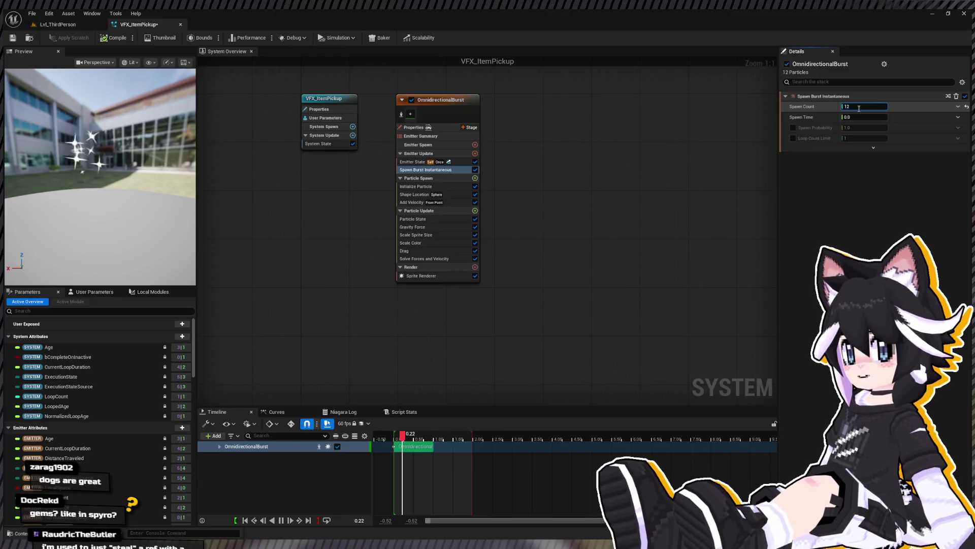
{"action": "left_click", "coordinate": [859, 107]}
{"action": "type", "text": "8"}
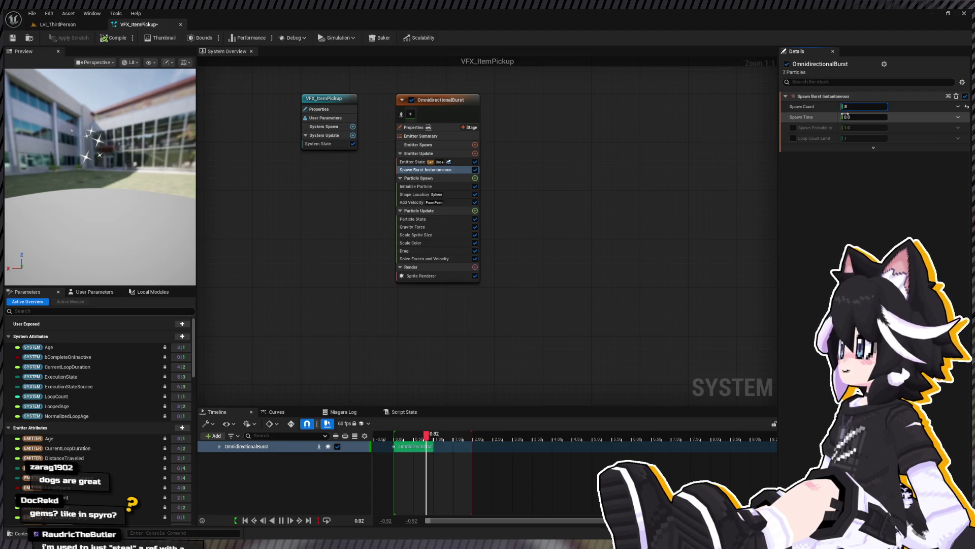
{"action": "mouse_move", "coordinate": [656, 185]}
{"action": "left_mouse_down"}
{"action": "mouse_move", "coordinate": [664, 203]}
{"action": "mouse_move", "coordinate": [639, 214]}
{"action": "left_mouse_up"}
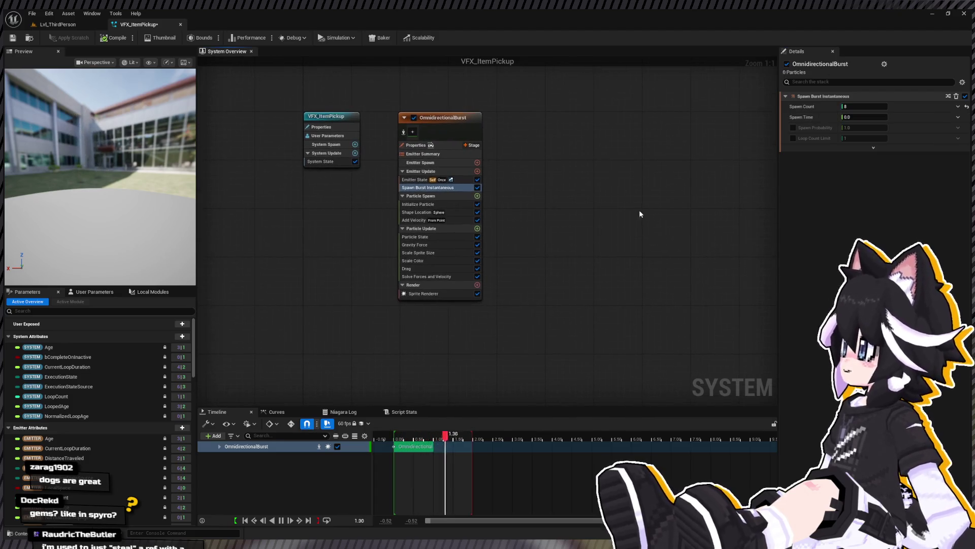
{"action": "left_click", "coordinate": [442, 212]}
Switch Add Velocity to In Cone with Cone Axis 0,0,1 and a 90° cone angle
{"action": "left_click", "coordinate": [430, 220]}
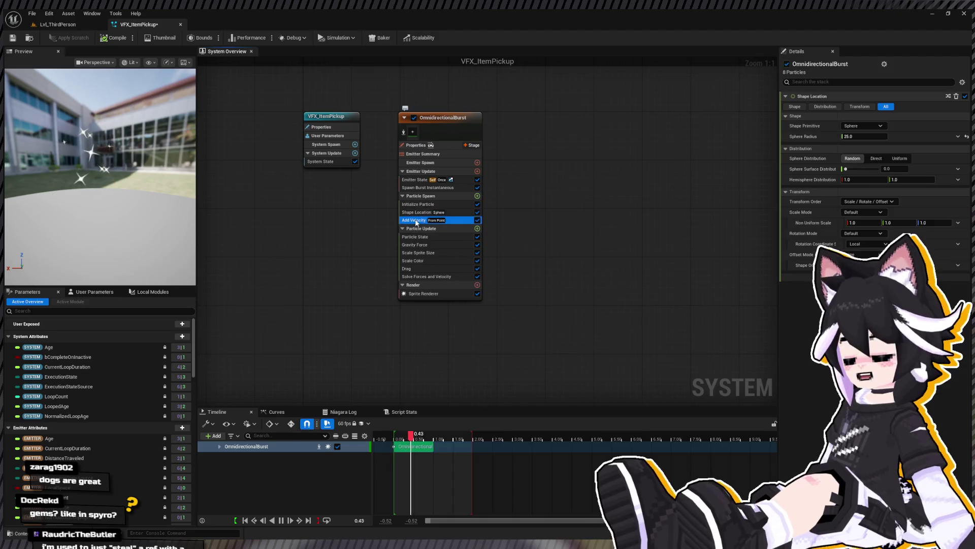
{"action": "left_click", "coordinate": [828, 96]}
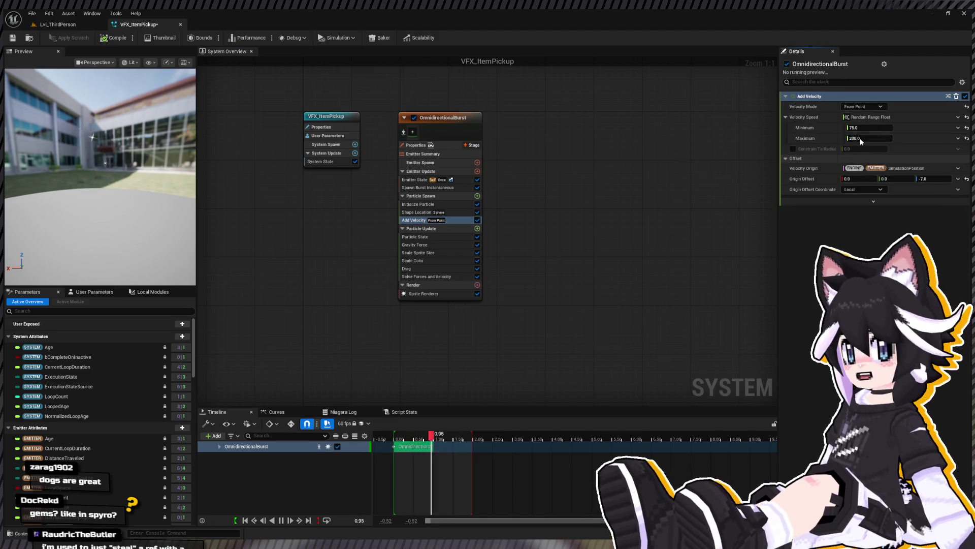
{"action": "key", "text": "ctrl+z"}
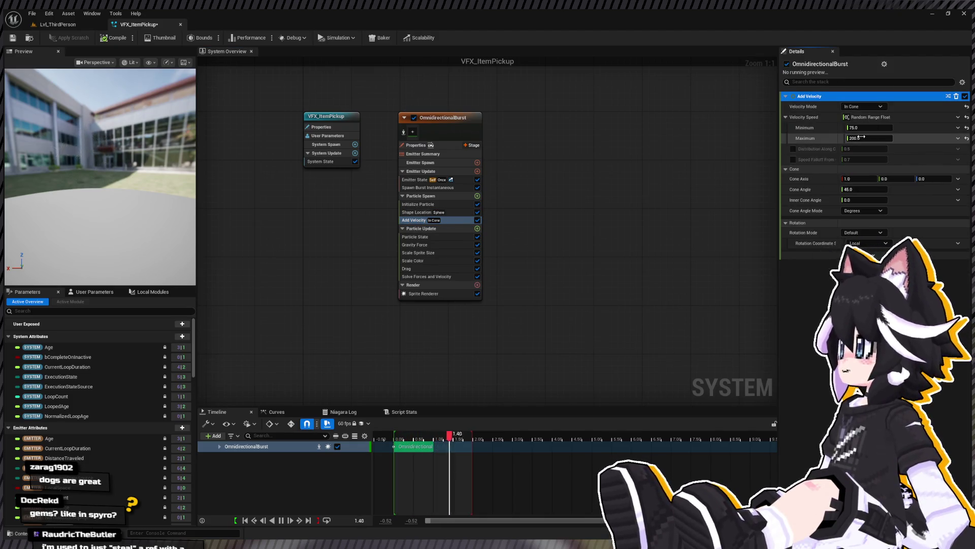
{"action": "left_click", "coordinate": [859, 178]}
{"action": "type", "text": "0"}
{"action": "left_click", "coordinate": [945, 180]}
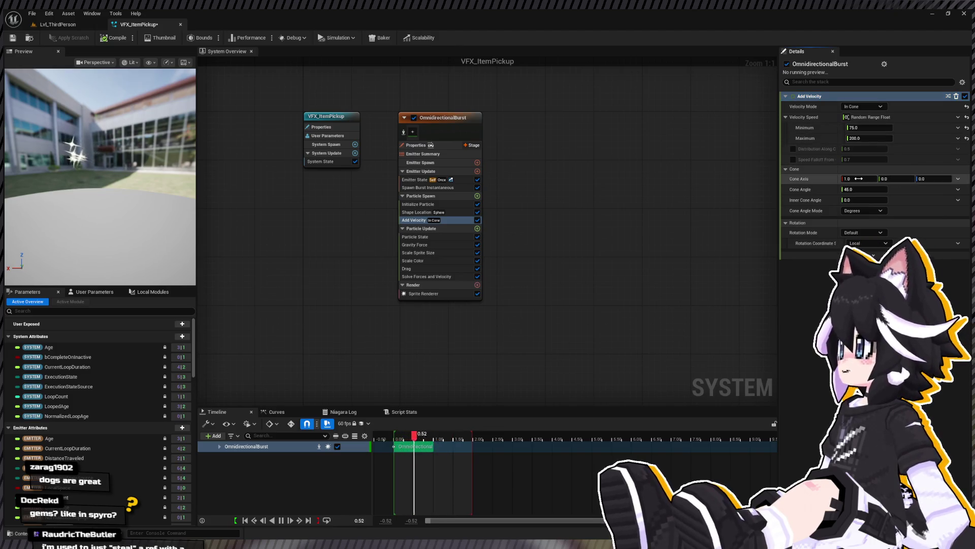
{"action": "type", "text": "1"}
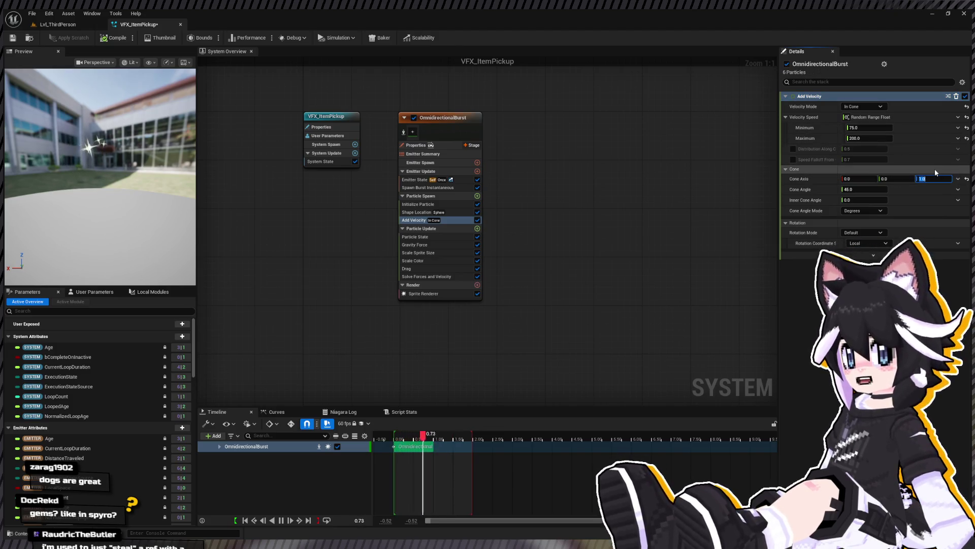
{"action": "key", "text": "Return"}
{"action": "left_click", "coordinate": [880, 190]}
{"action": "type", "text": "90"}
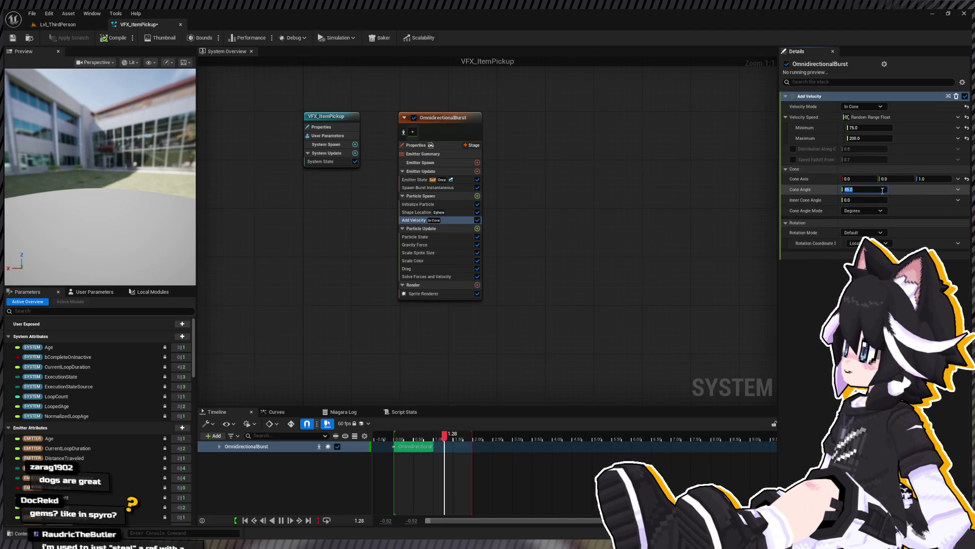
{"action": "key", "text": "Return"}
Set the Add Velocity speed range to minimum 150 and maximum 300
{"action": "left_click_drag", "start_coordinate": [99, 195], "coordinate": [99, 135]}
{"action": "left_click", "coordinate": [446, 220]}
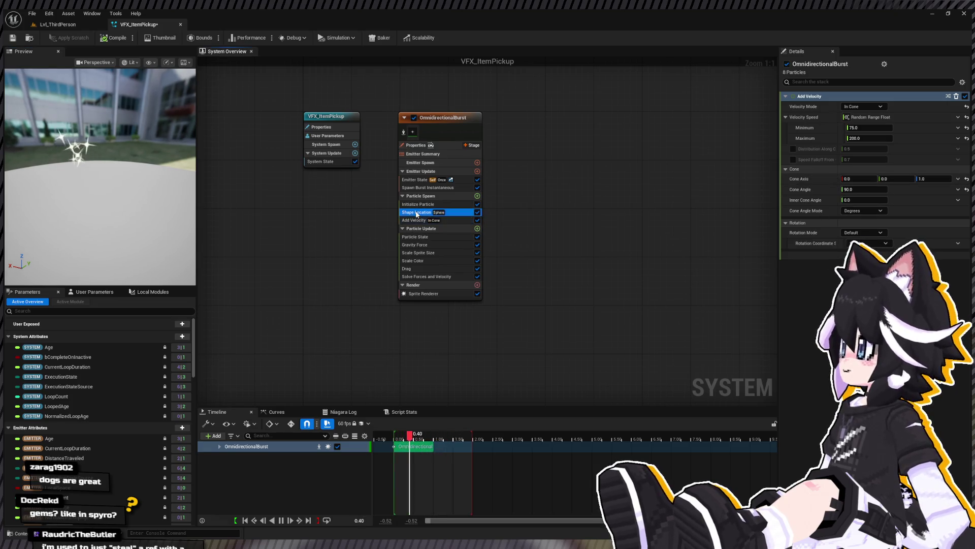
{"action": "left_click", "coordinate": [858, 127]}
{"action": "type", "text": "150"}
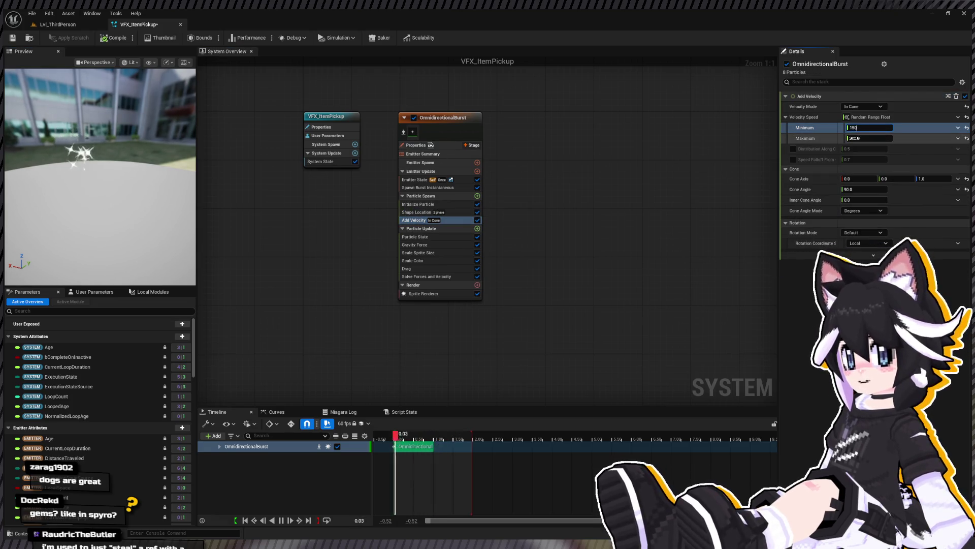
{"action": "left_click", "coordinate": [856, 138]}
{"action": "type", "text": "300"}
{"action": "key", "text": "Return"}
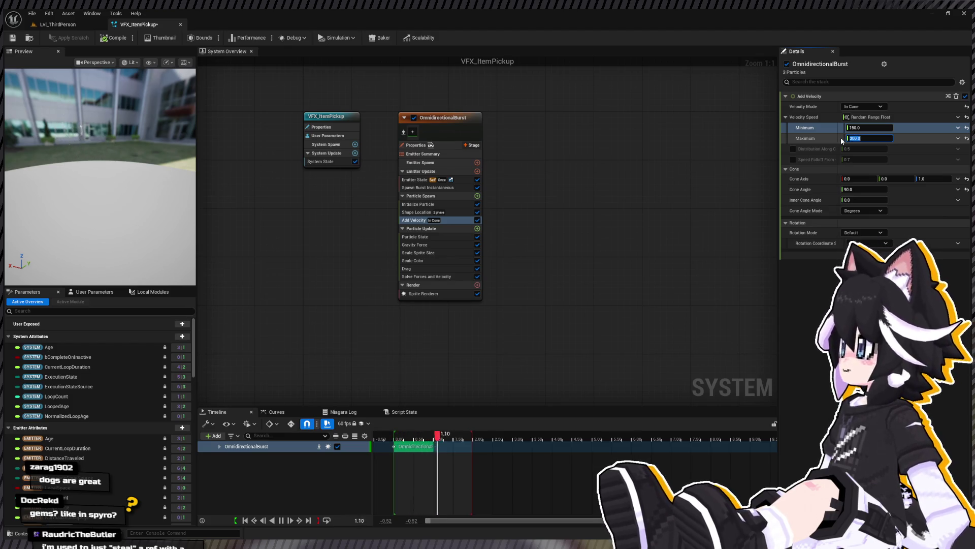
{"action": "left_click", "coordinate": [439, 212]}
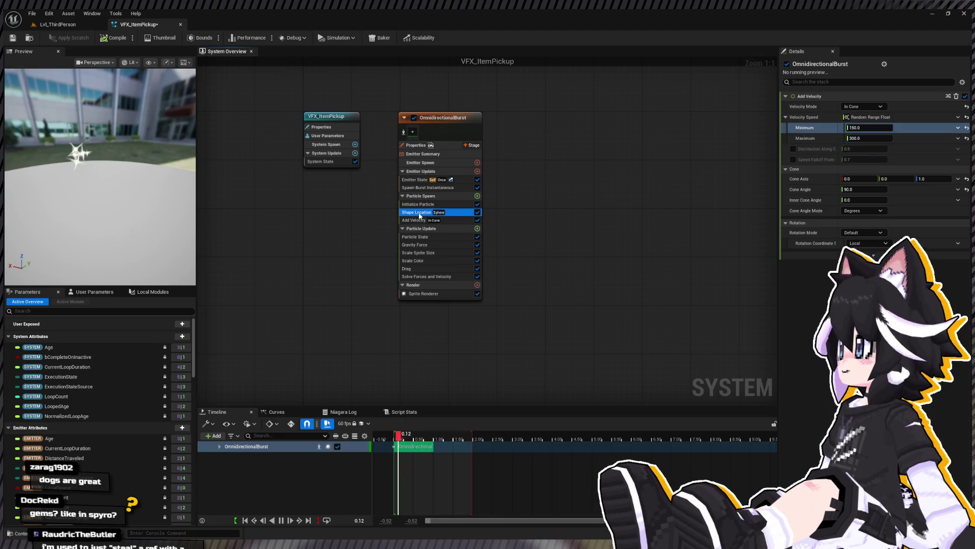
{"action": "left_click", "coordinate": [421, 187]}
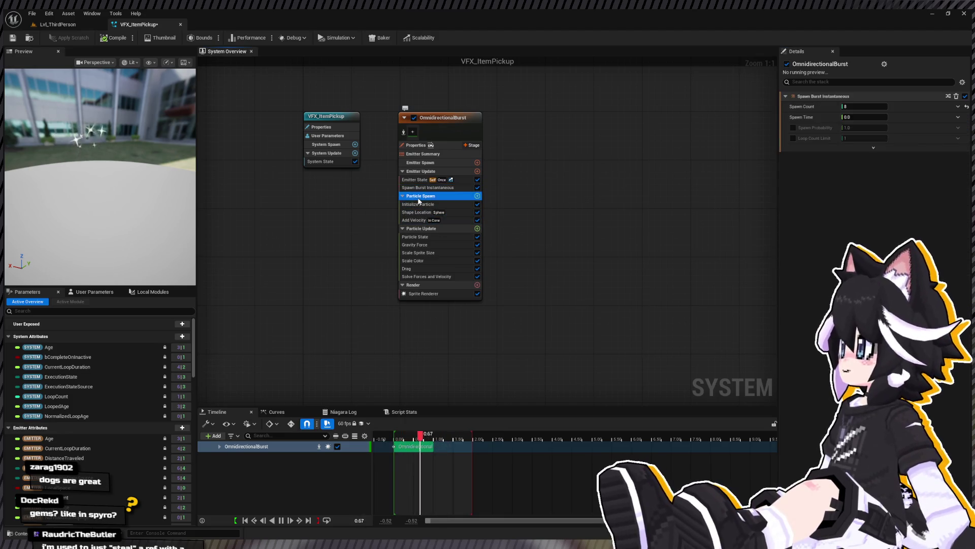
{"action": "left_click", "coordinate": [417, 204]}
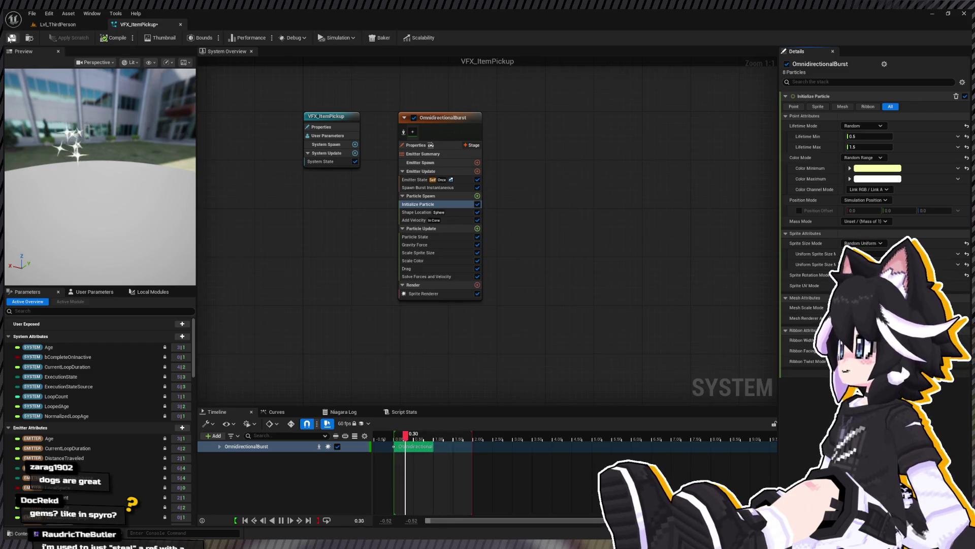
Return to Lvl_ThirdPerson, select the BP_MoneyDrop coin and frame the view on it
{"action": "left_click", "coordinate": [64, 25]}
{"action": "key", "text": "ctrl+space"}
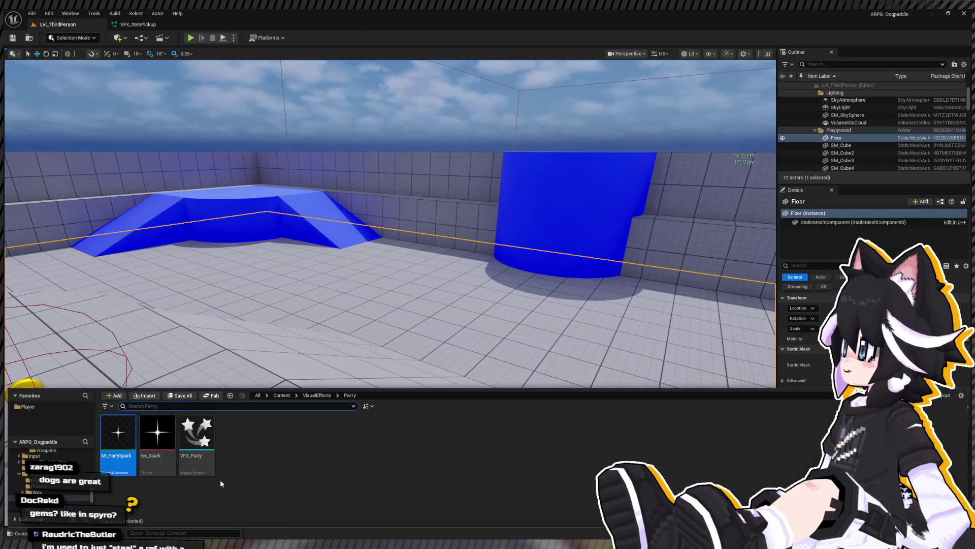
{"action": "left_click", "coordinate": [36, 375]}
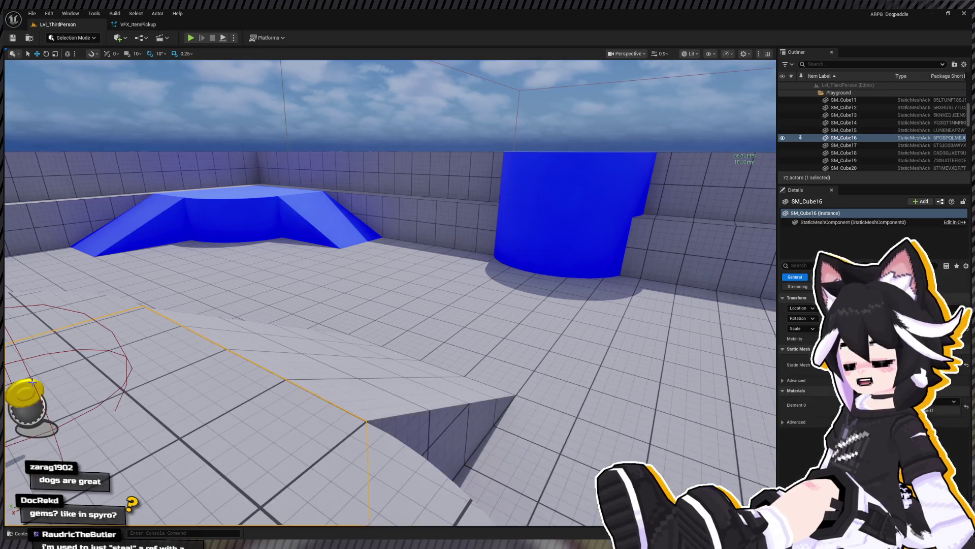
{"action": "left_click", "coordinate": [25, 402]}
{"action": "key", "text": "f"}
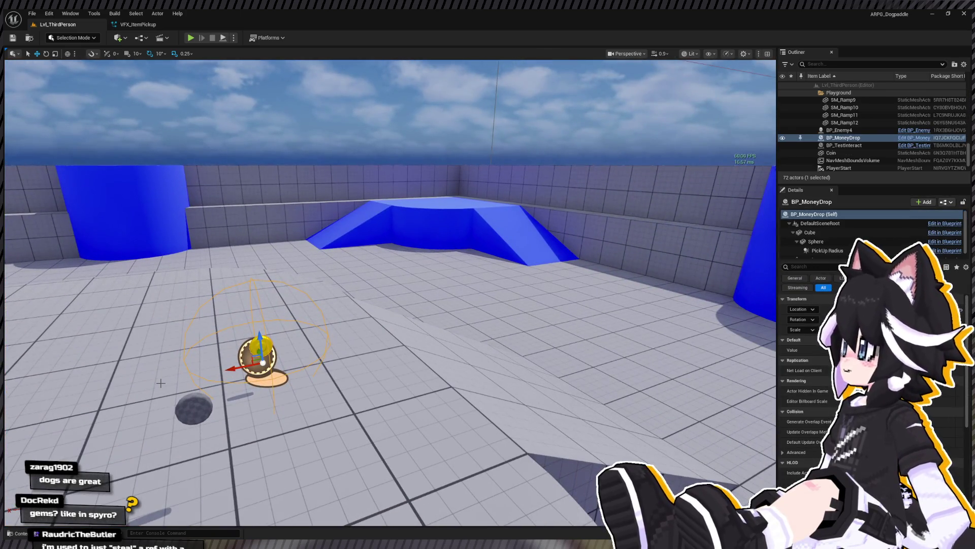
Find BP_MoneyDrop in the content drawer and open its Blueprint editor
{"action": "key", "text": "ctrl+b"}
{"action": "left_click", "coordinate": [258, 354]}
{"action": "key", "text": "ctrl+b"}
{"action": "double_click", "coordinate": [119, 437]}
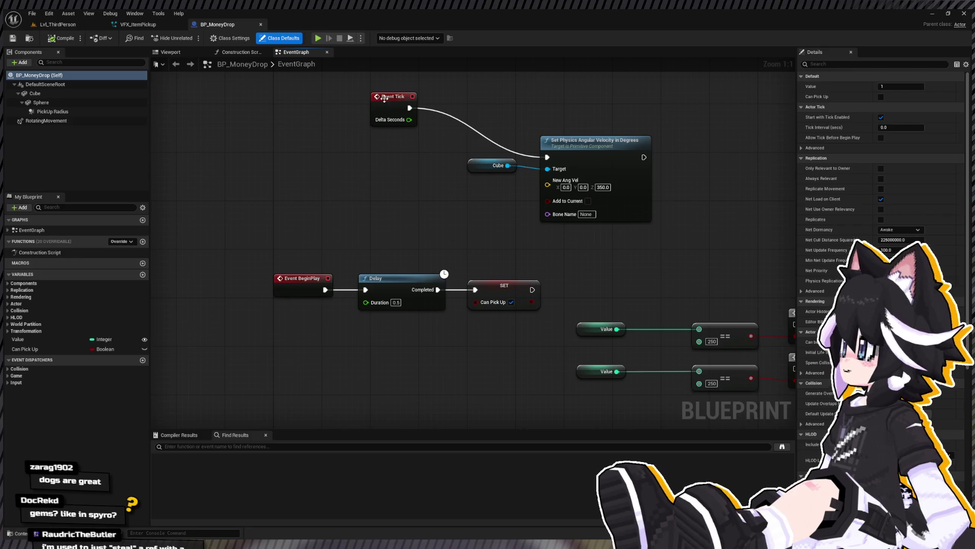
Move the Event Tick and rotation nodes aside to make room in the Event Graph
{"action": "left_click_drag", "start_coordinate": [384, 98], "coordinate": [380, 142]}
{"action": "scroll", "coordinate": [418, 227], "scroll_direction": "down", "scroll_amount": 2}
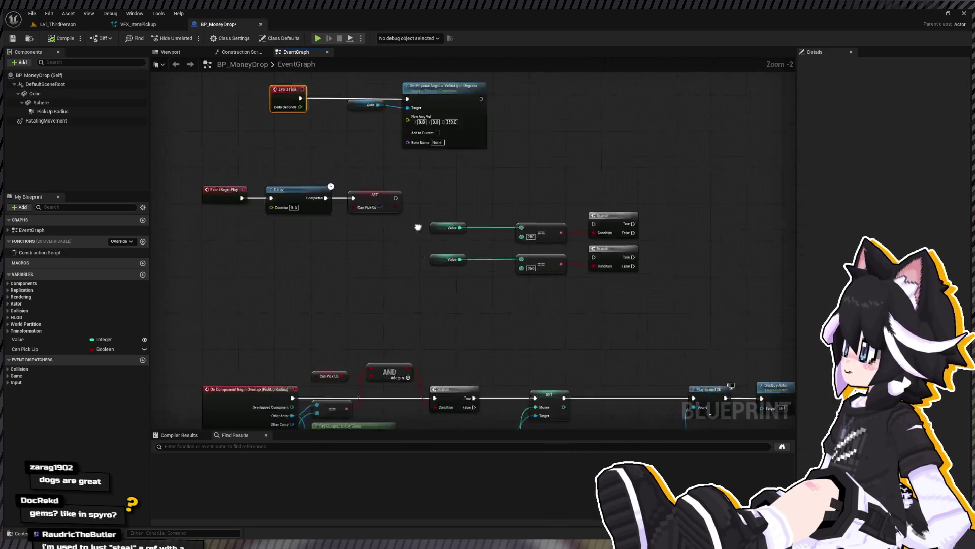
{"action": "scroll", "coordinate": [463, 173], "scroll_direction": "down", "scroll_amount": 2}
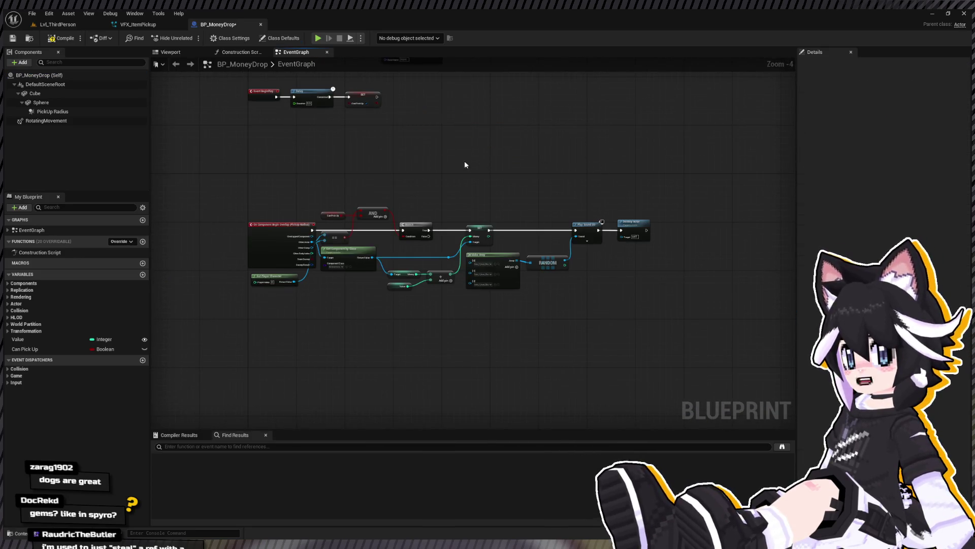
{"action": "mouse_move", "coordinate": [381, 153]}
{"action": "left_mouse_down"}
{"action": "mouse_move", "coordinate": [513, 108]}
{"action": "mouse_move", "coordinate": [432, 131]}
{"action": "left_mouse_up"}
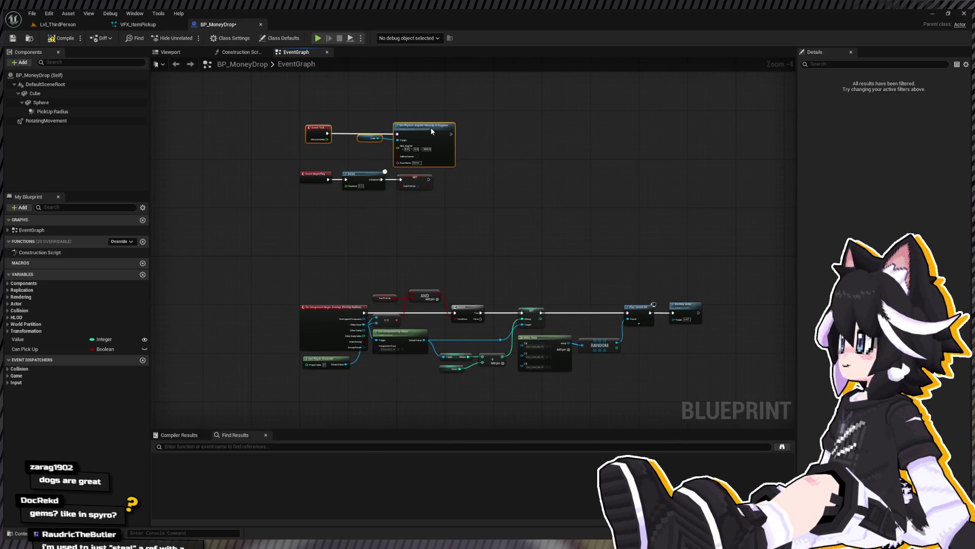
{"action": "scroll", "coordinate": [612, 270], "scroll_direction": "up", "scroll_amount": 3}
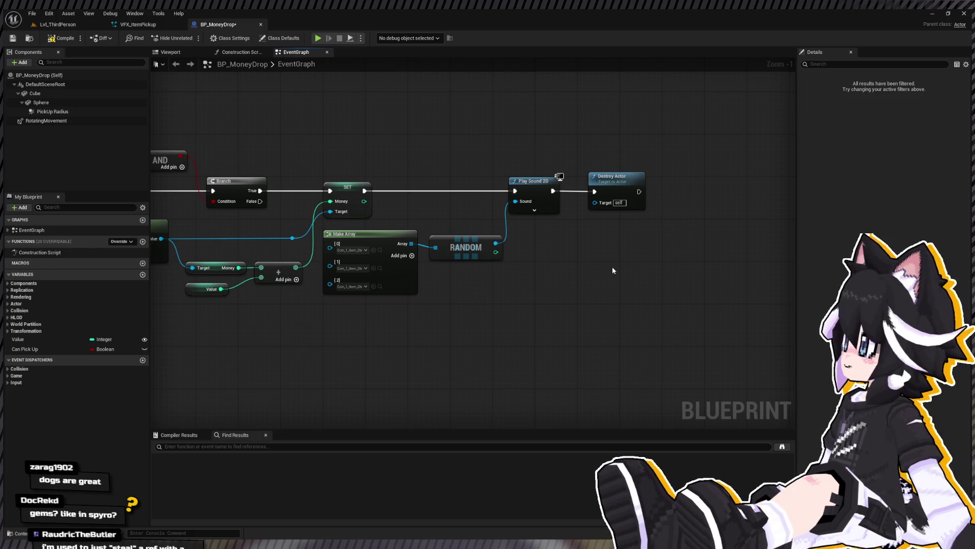
Add Spawn System at Location and feed Get Actor Location into its Location pin
{"action": "key", "text": "ctrl+v"}
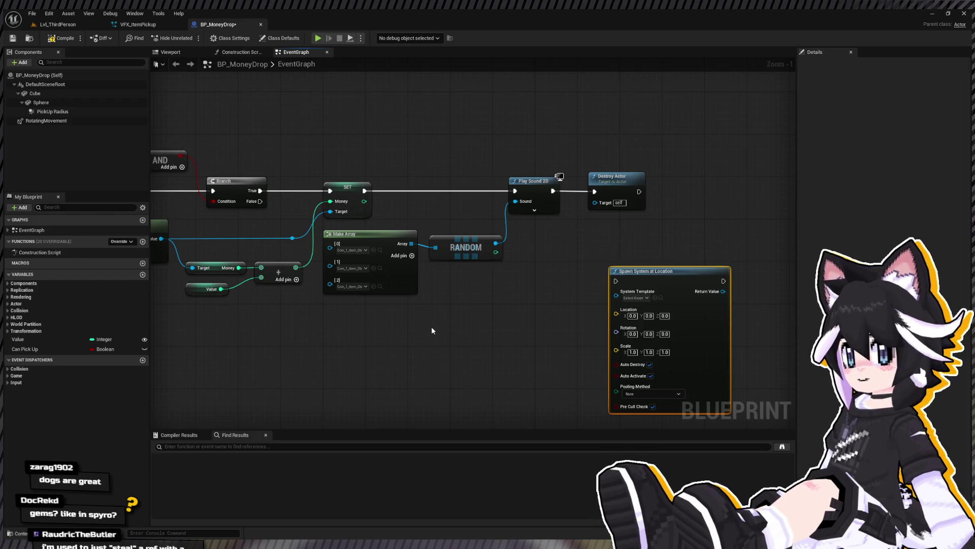
{"action": "key", "text": "ctrl+v"}
{"action": "left_click_drag", "start_coordinate": [505, 345], "coordinate": [633, 315]}
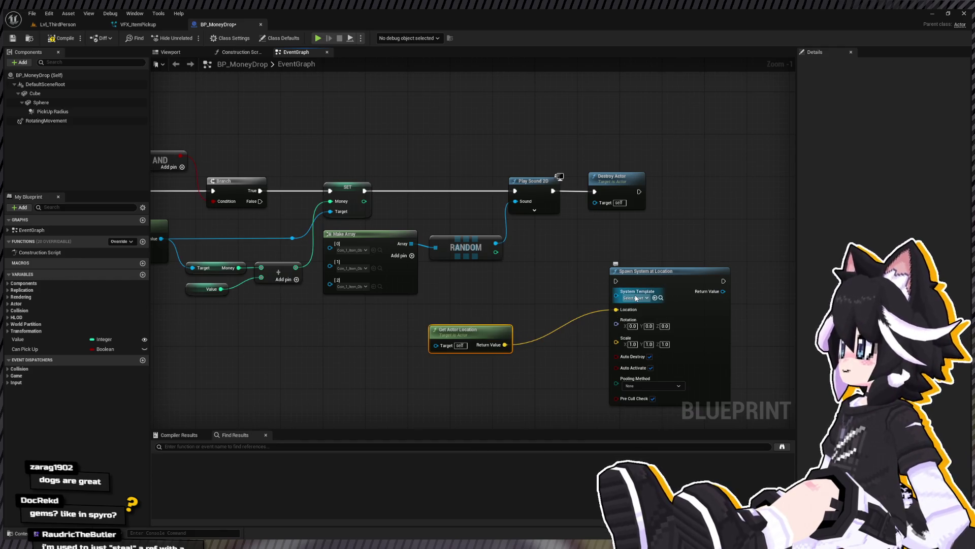
{"action": "left_click_drag", "start_coordinate": [477, 330], "coordinate": [562, 303]}
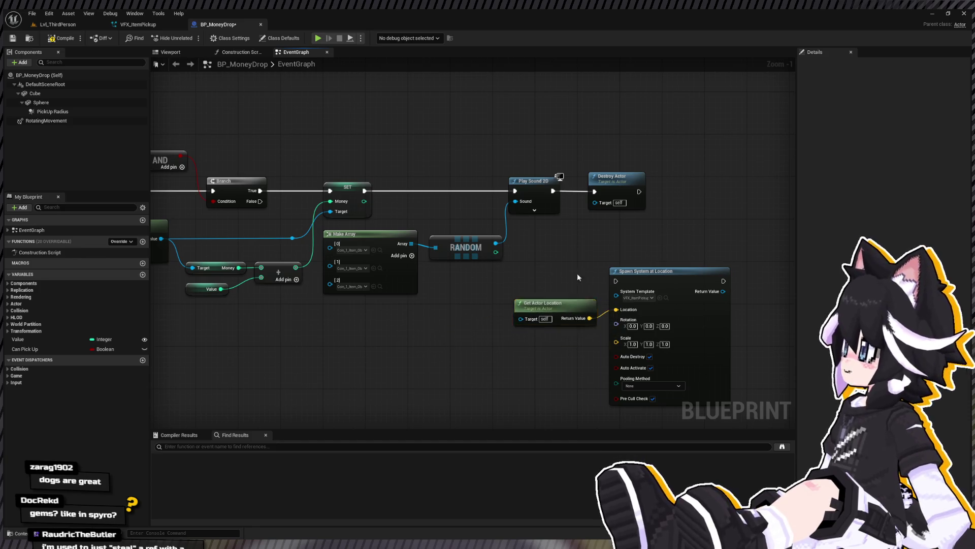
{"action": "left_click_drag", "start_coordinate": [640, 272], "coordinate": [641, 280]}
Chain Play Sound 2D into Spawn System at Location, then into Destroy Actor
{"action": "left_click_drag", "start_coordinate": [609, 189], "coordinate": [747, 182]}
{"action": "left_click_drag", "start_coordinate": [404, 189], "coordinate": [466, 288]}
{"action": "mouse_move", "coordinate": [573, 288]}
{"action": "left_mouse_down"}
{"action": "mouse_move", "coordinate": [583, 185]}
{"action": "mouse_move", "coordinate": [635, 289]}
{"action": "mouse_move", "coordinate": [625, 285]}
{"action": "left_mouse_up"}
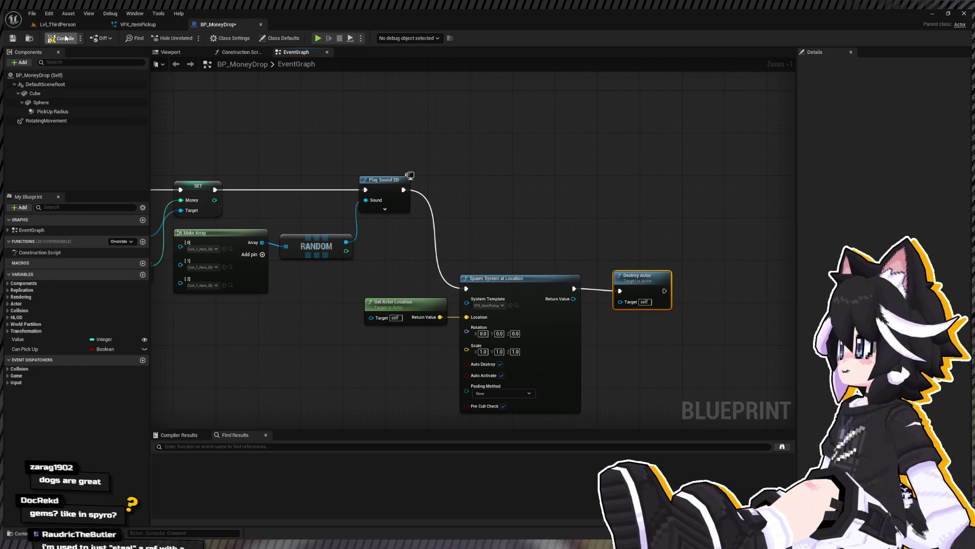
{"action": "left_click", "coordinate": [59, 26]}
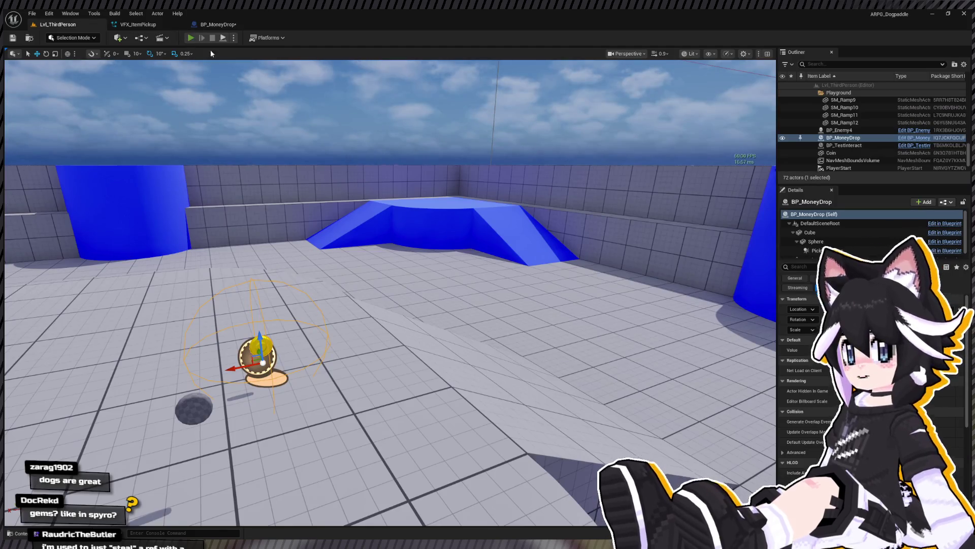
{"action": "key", "text": "alt+p"}
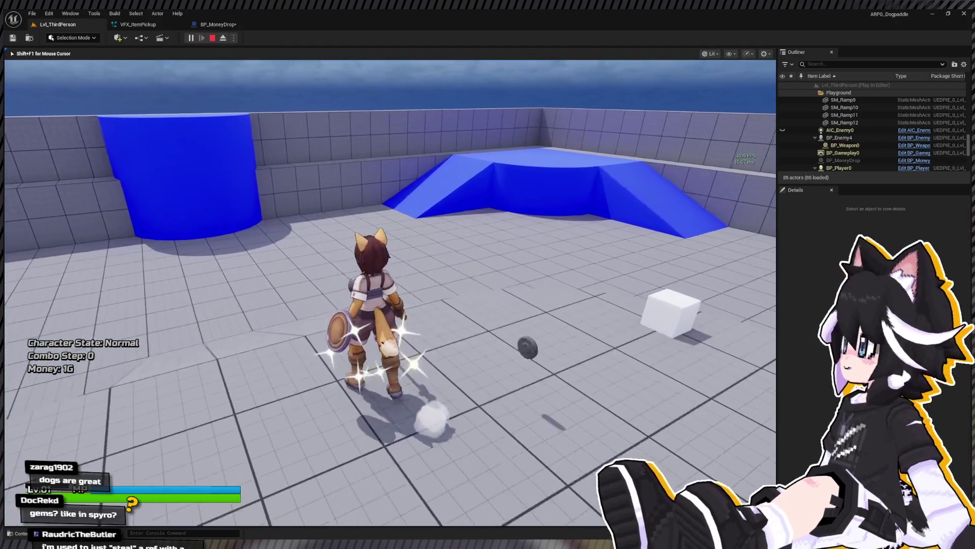
{"action": "key", "text": "w"}
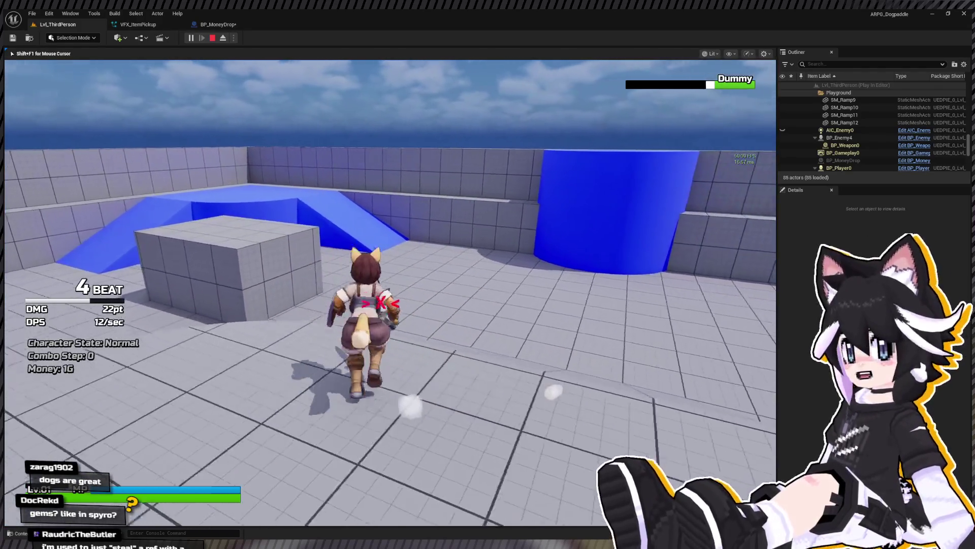
{"action": "key", "text": "w"}
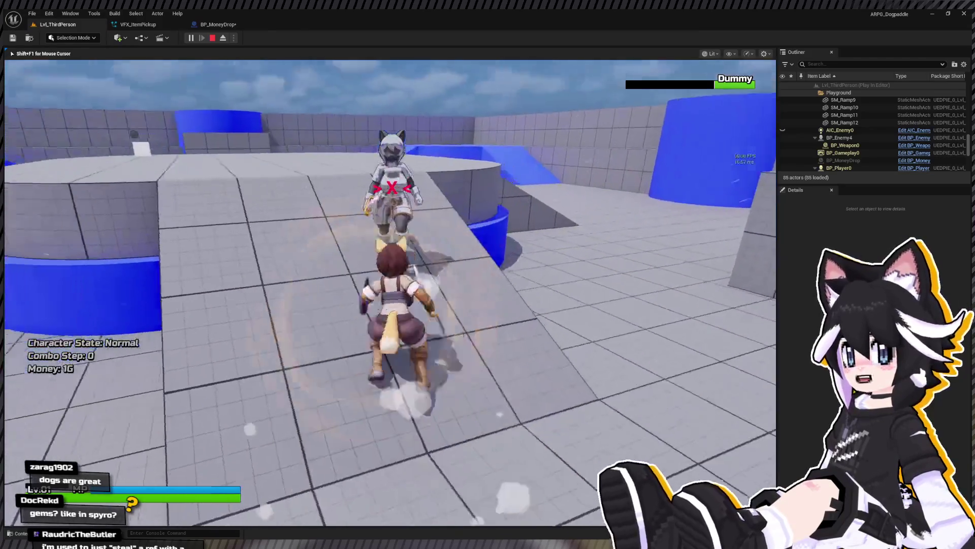
{"action": "key", "text": "w"}
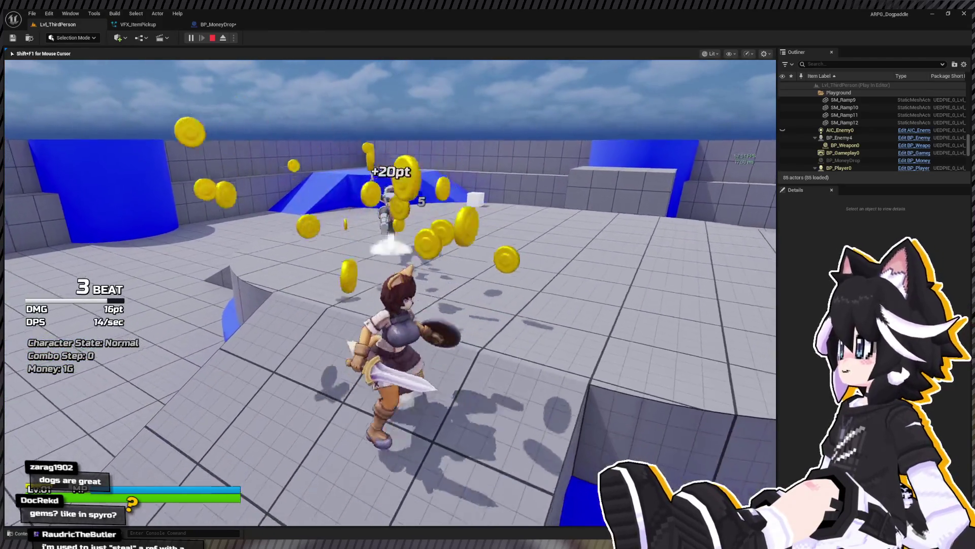
{"action": "key", "text": "w"}
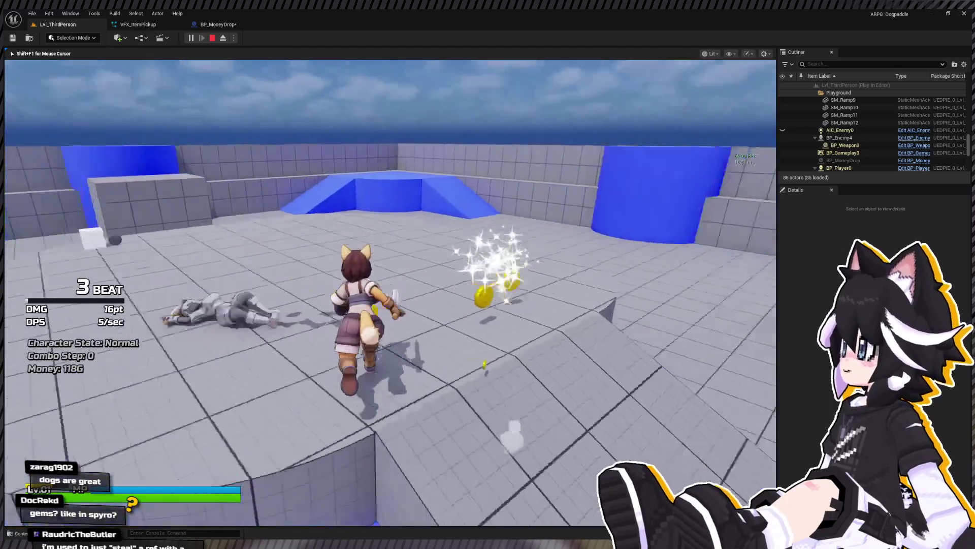
{"action": "key", "text": "Escape"}
{"action": "left_click", "coordinate": [229, 25]}
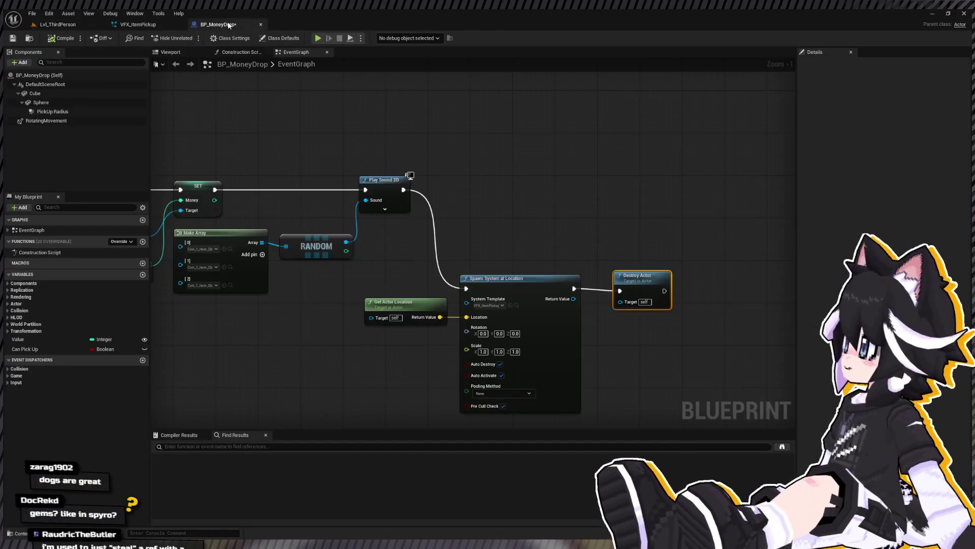
Add a Sphere component getter and delete the Get Actor Location node
{"action": "left_click_drag", "start_coordinate": [358, 198], "coordinate": [386, 182]}
{"action": "mouse_move", "coordinate": [35, 104]}
{"action": "left_mouse_down"}
{"action": "mouse_move", "coordinate": [382, 277]}
{"action": "mouse_move", "coordinate": [360, 311]}
{"action": "left_mouse_up"}
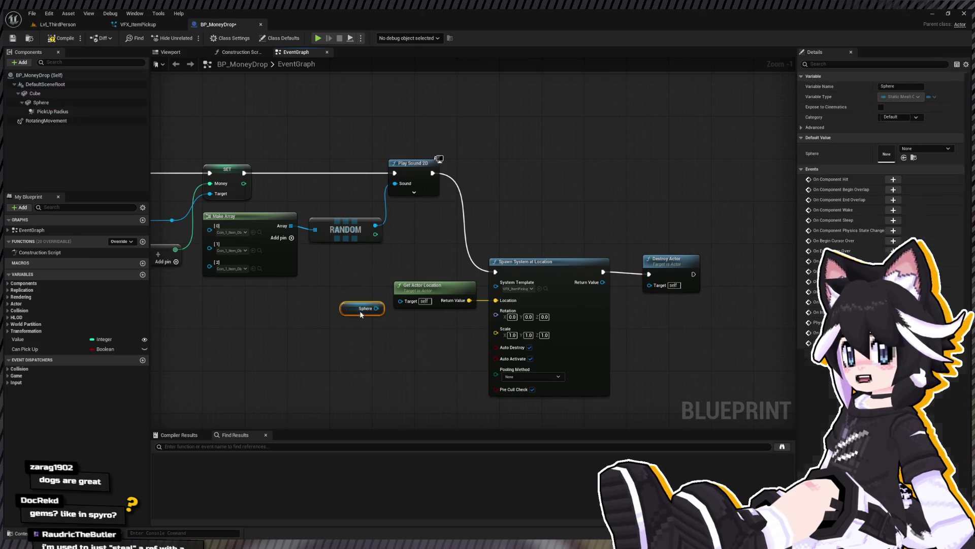
{"action": "left_click", "coordinate": [418, 350]}
{"action": "key", "text": "ctrl+z"}
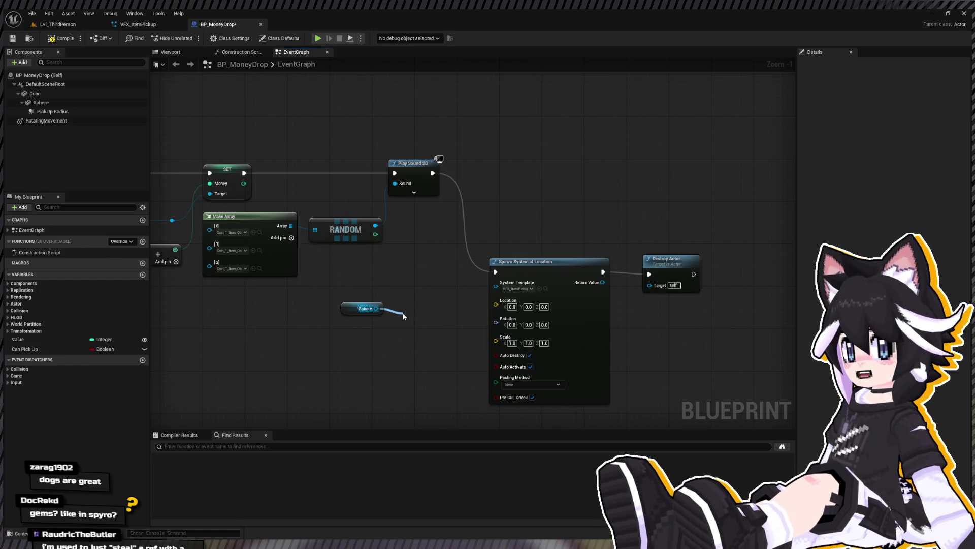
Wire the Sphere's Get World Location into the spawn node's Location pin
{"action": "left_click_drag", "start_coordinate": [404, 316], "coordinate": [402, 314]}
{"action": "key", "text": "ctrl+z"}
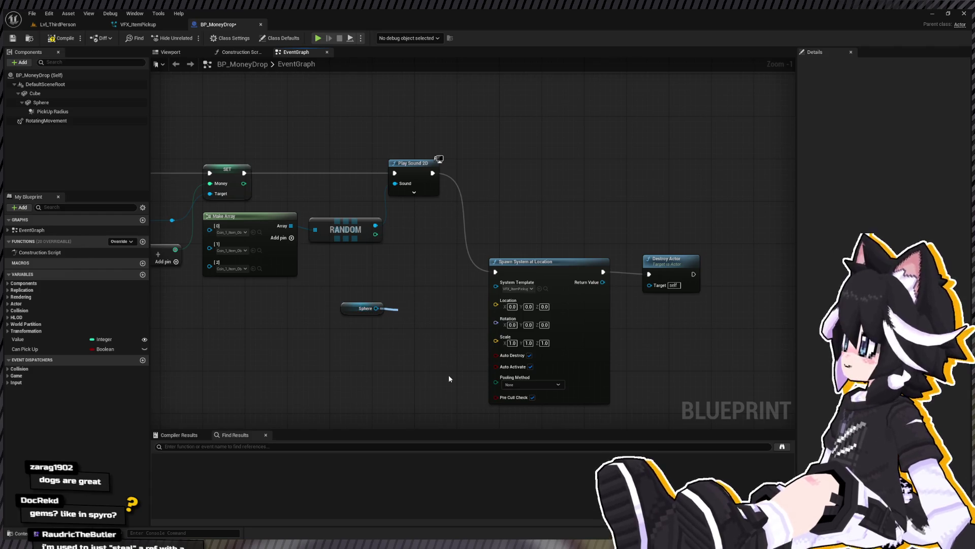
{"action": "mouse_move", "coordinate": [435, 325]}
{"action": "left_mouse_down"}
{"action": "mouse_move", "coordinate": [407, 315]}
{"action": "mouse_move", "coordinate": [429, 300]}
{"action": "mouse_move", "coordinate": [500, 303]}
{"action": "left_mouse_up"}
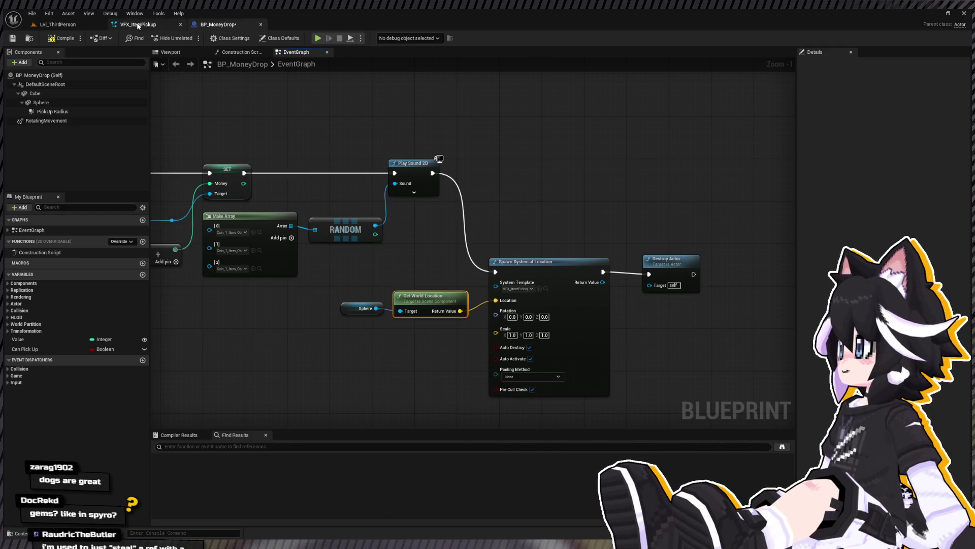
{"action": "left_click", "coordinate": [138, 26]}
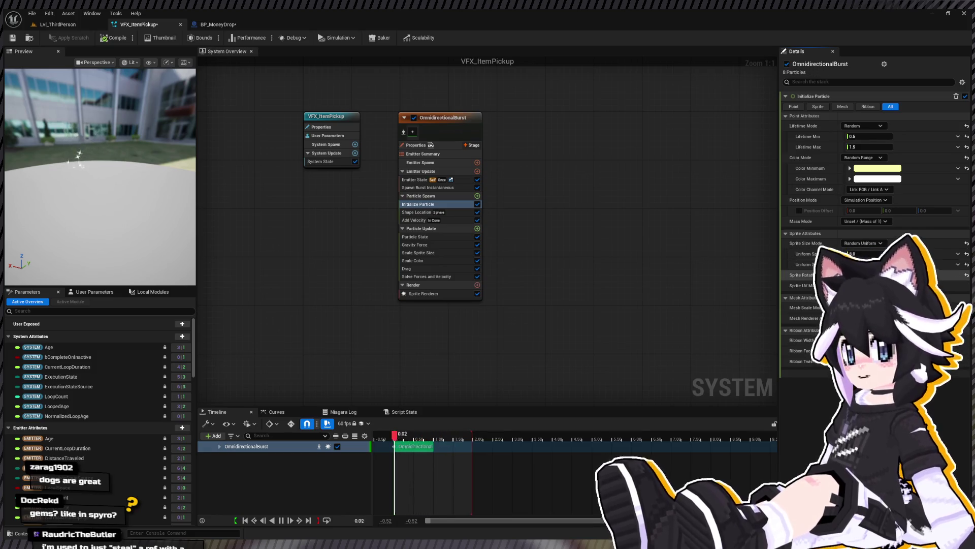
Set Add Velocity speed to 50–100, then start a playtest of Lvl_ThirdPerson
{"action": "left_click", "coordinate": [426, 220]}
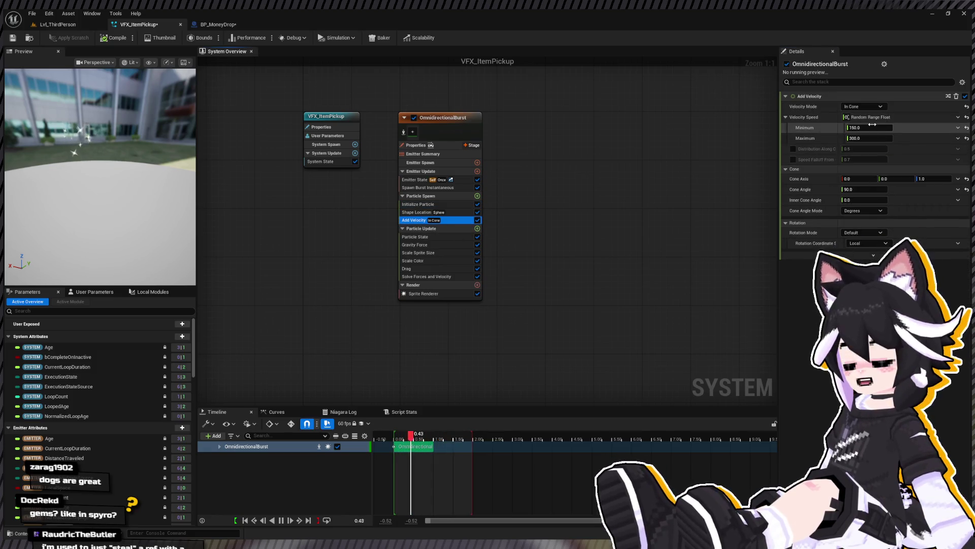
{"action": "type", "text": "50"}
{"action": "left_click", "coordinate": [855, 138]}
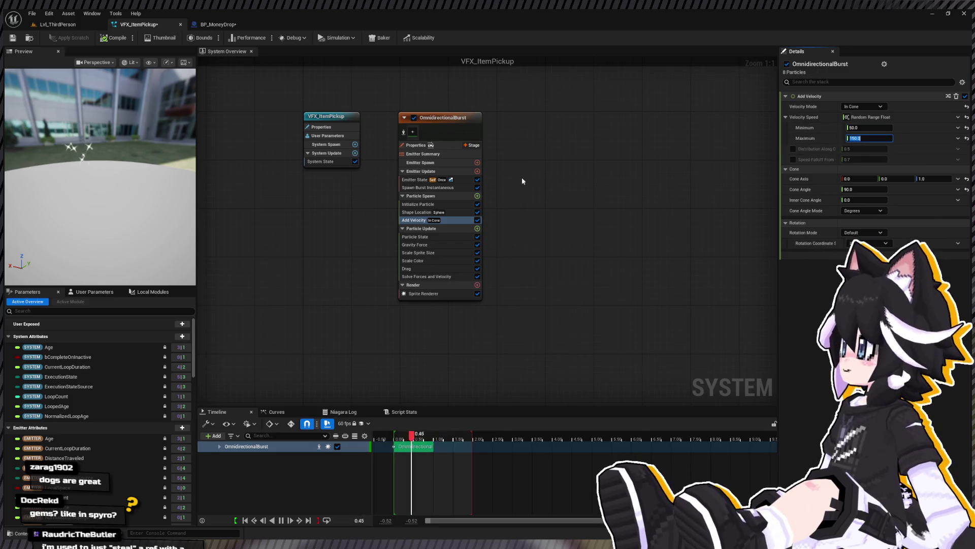
{"action": "key", "text": "Return"}
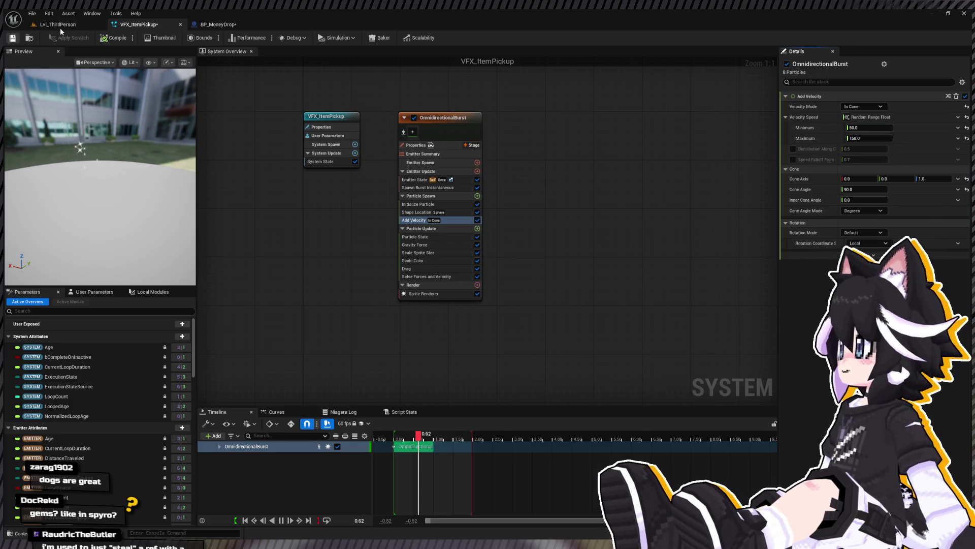
{"action": "left_click", "coordinate": [62, 25]}
{"action": "left_click", "coordinate": [190, 38]}
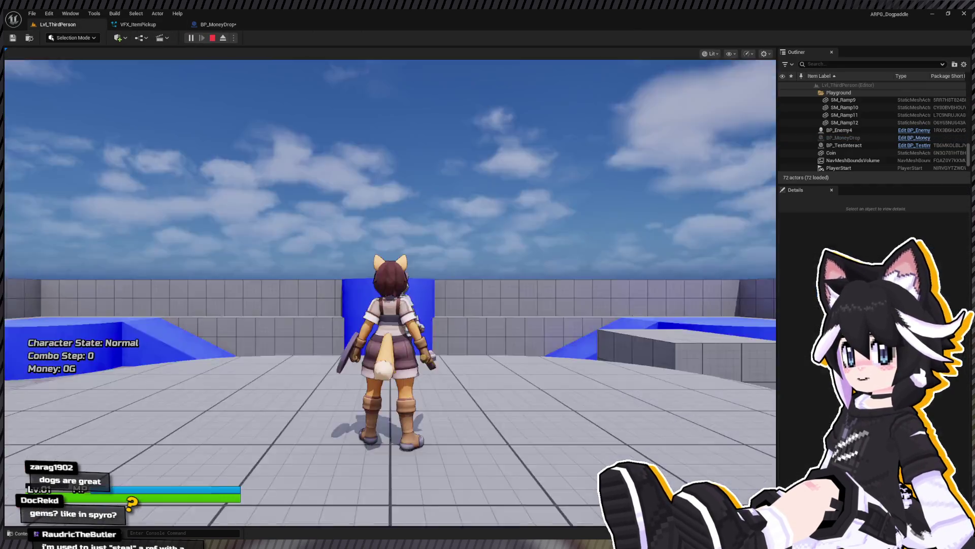
Run to the Dummy and defeat it with a three-hit combo so it drops coins
{"action": "key", "text": "w"}
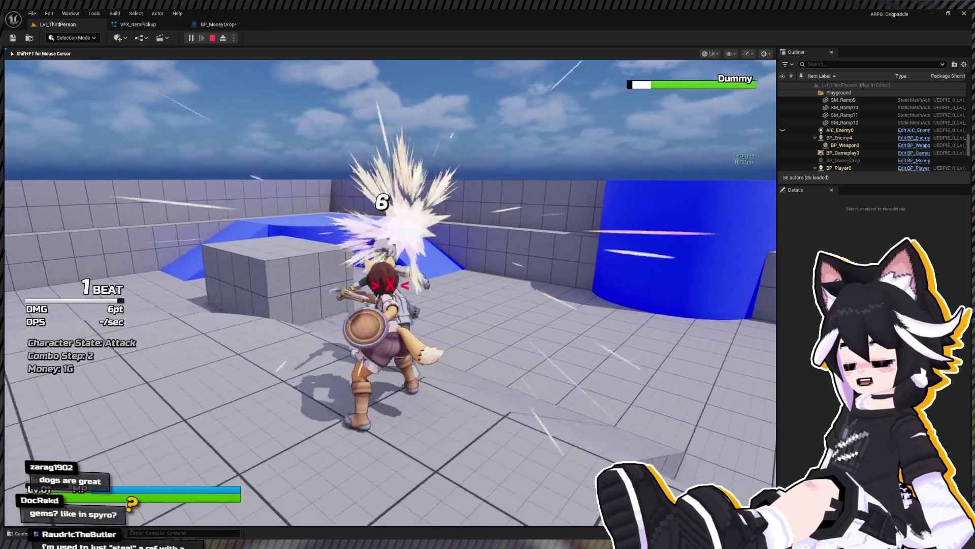
{"action": "left_click", "coordinate": [390, 292]}
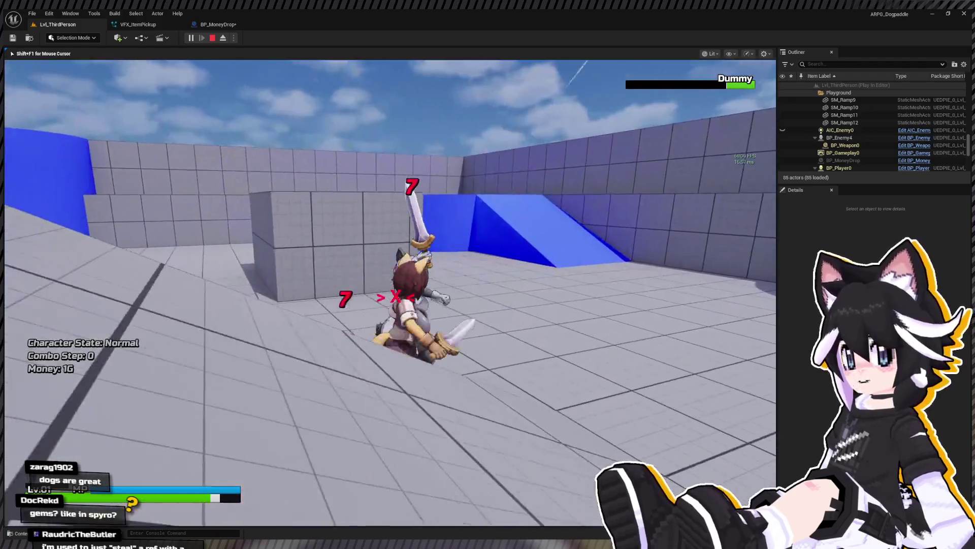
{"action": "left_click", "coordinate": [390, 292]}
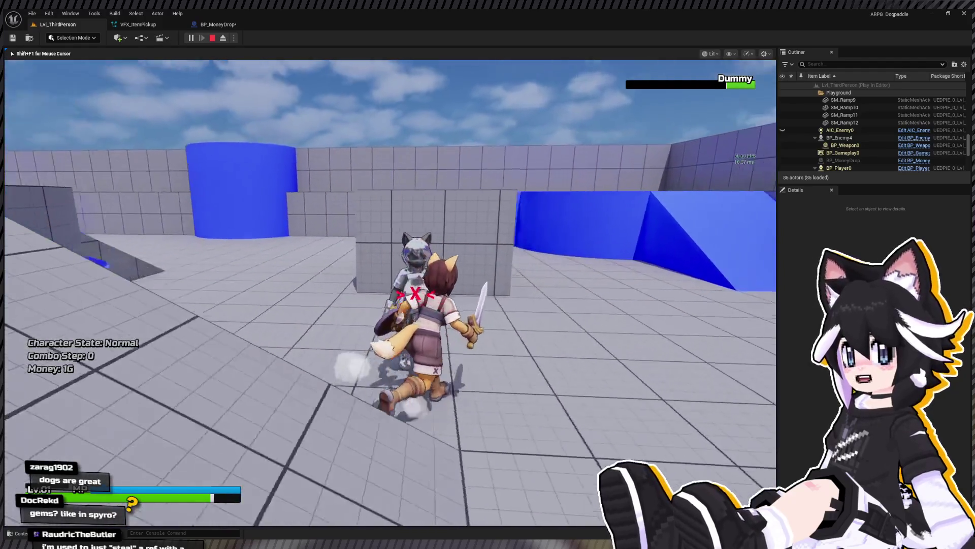
{"action": "left_click", "coordinate": [390, 292]}
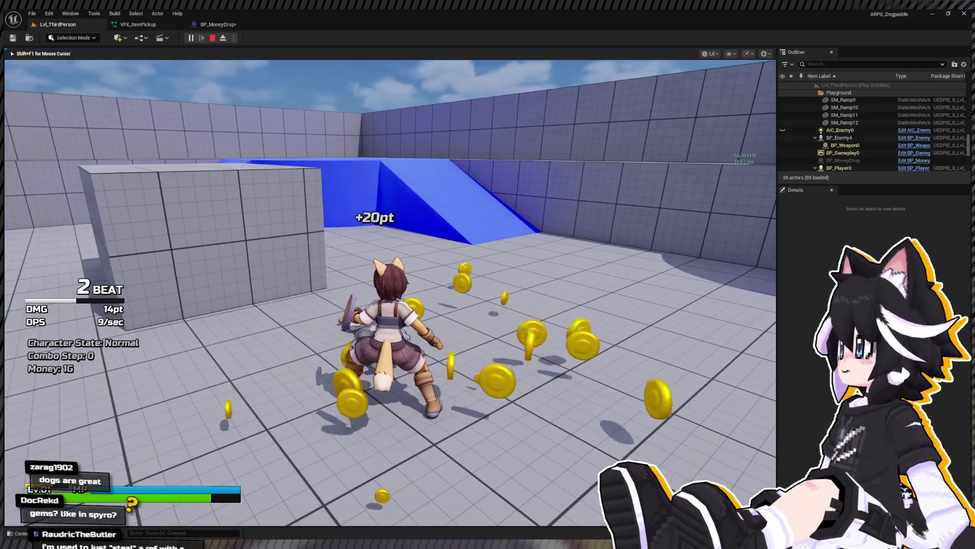
Collect the scattered coins until Money reads 193G, then return to VFX_ItemPickup
{"action": "key", "text": "w"}
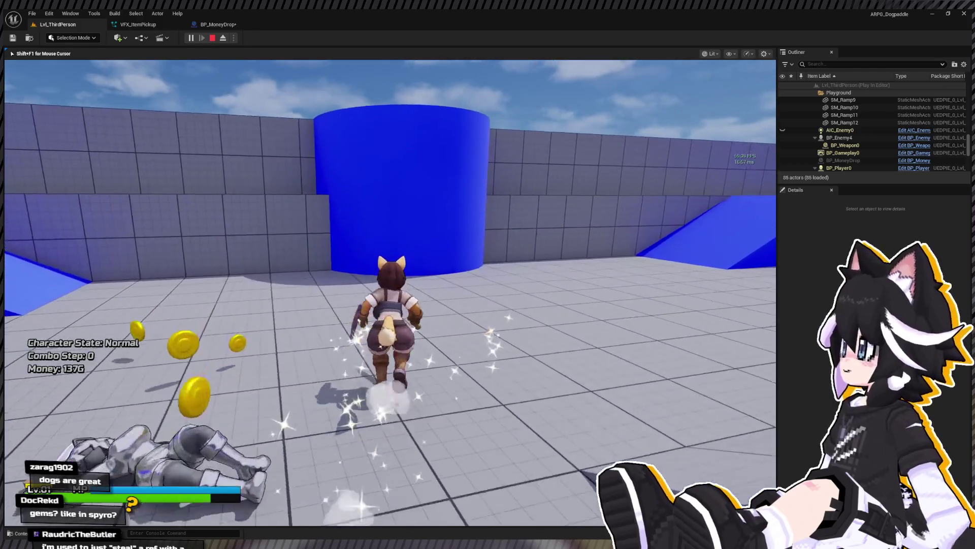
{"action": "key", "text": "w"}
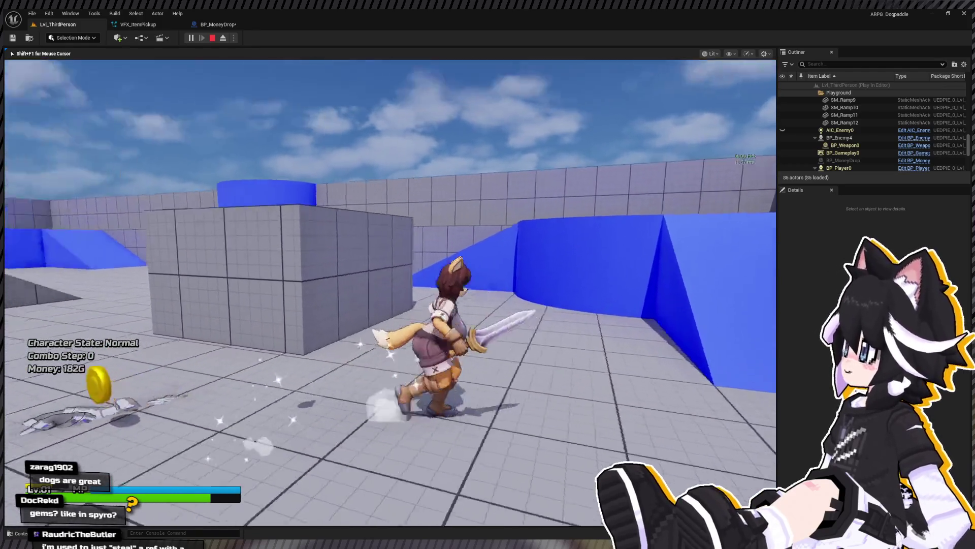
{"action": "key", "text": "w"}
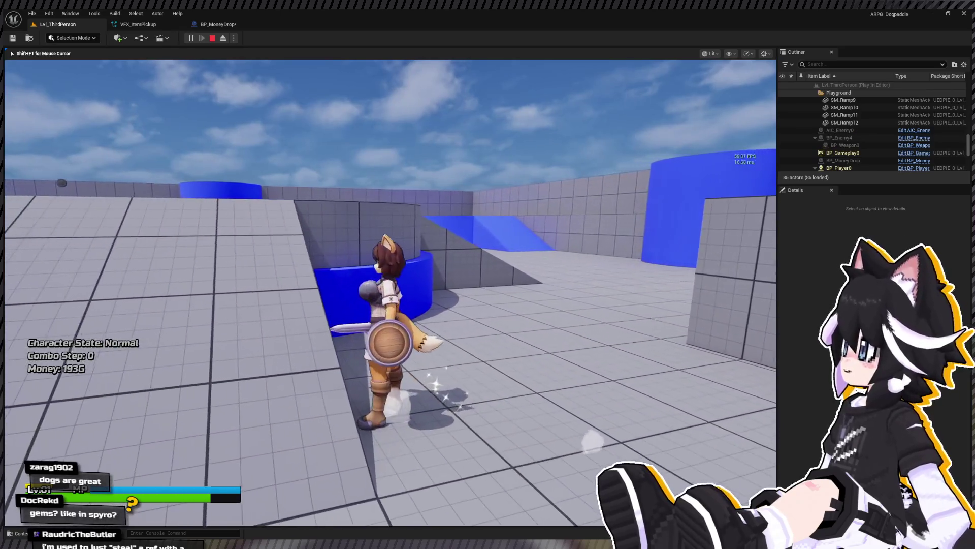
{"action": "key", "text": "w"}
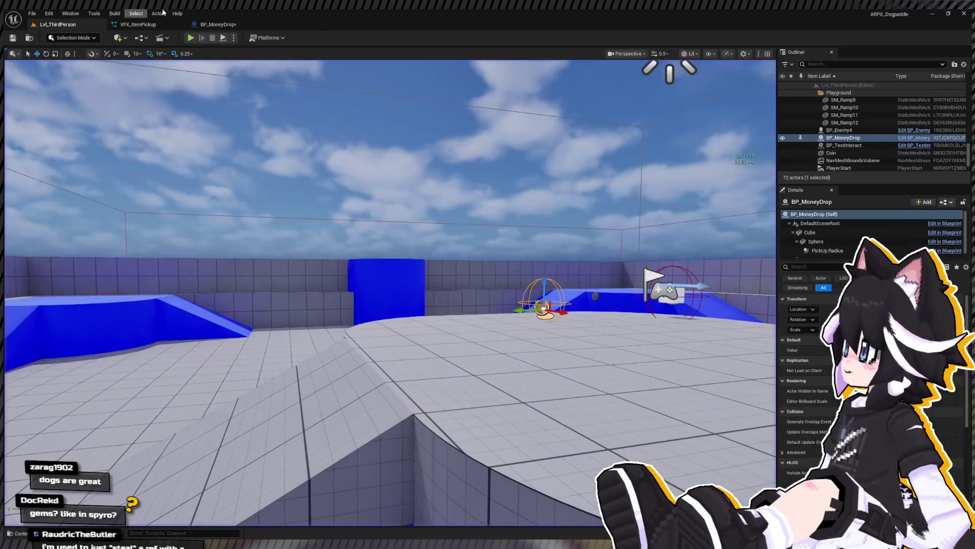
{"action": "left_click", "coordinate": [140, 26]}
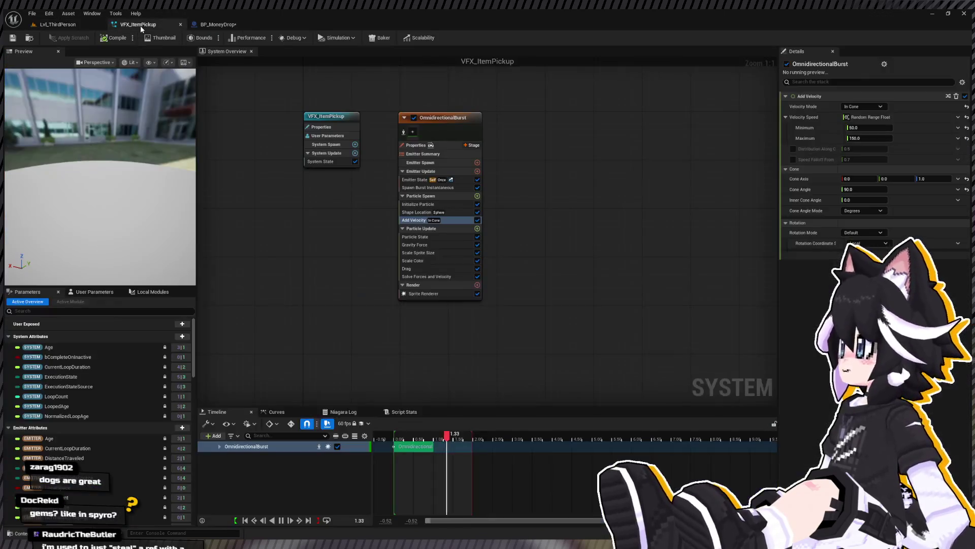
Set the burst's Add Velocity speed to minimum 20 and maximum 50
{"action": "left_click", "coordinate": [868, 139]}
{"action": "type", "text": "50"}
{"action": "key", "text": "Return"}
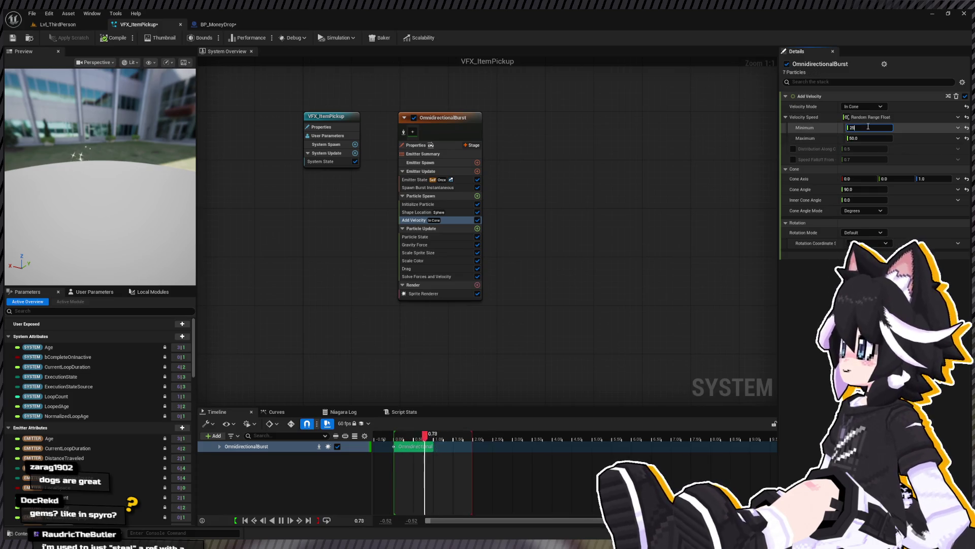
{"action": "key", "text": "Return"}
{"action": "left_click", "coordinate": [415, 212]}
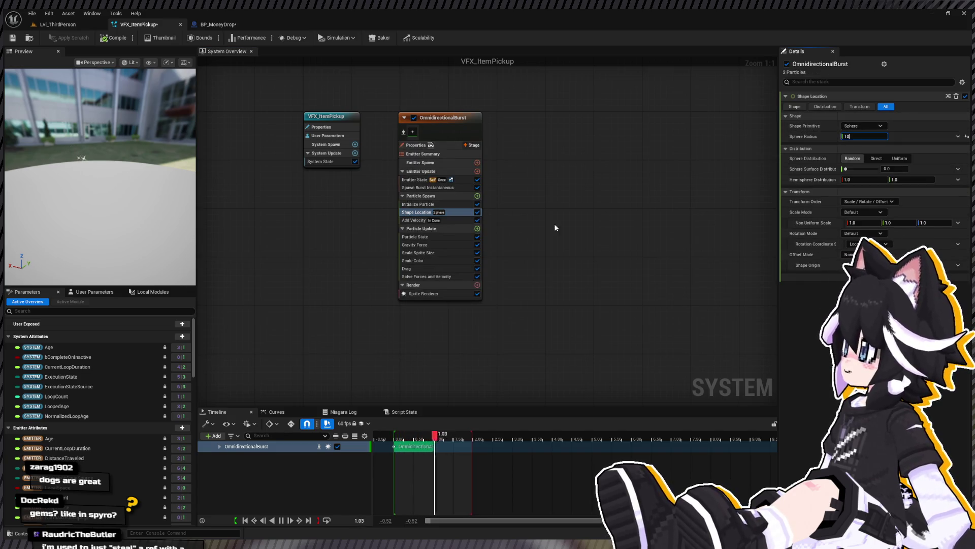
{"action": "left_click", "coordinate": [414, 220]}
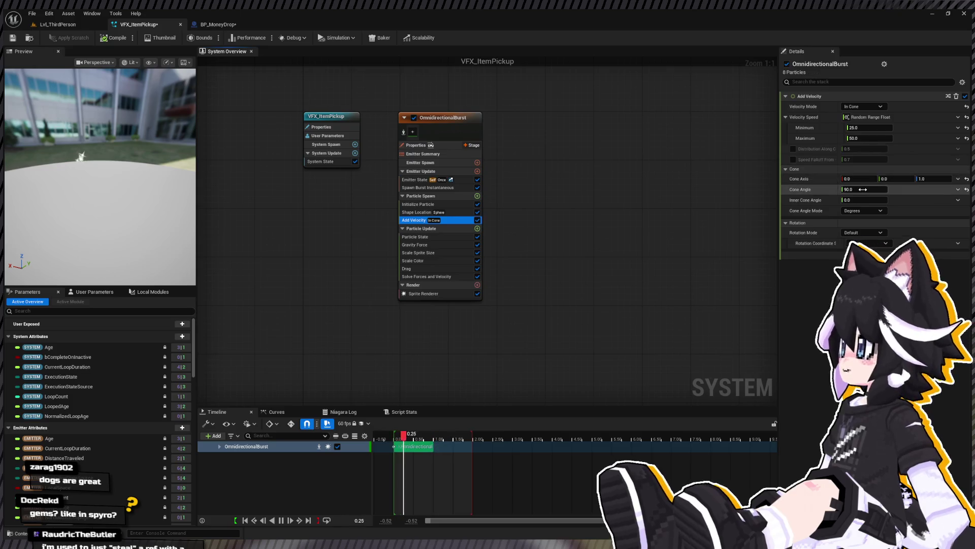
Raise the maximum speed to 100 and narrow the cone angle to 45°
{"action": "left_click", "coordinate": [864, 189]}
{"action": "left_click", "coordinate": [871, 139]}
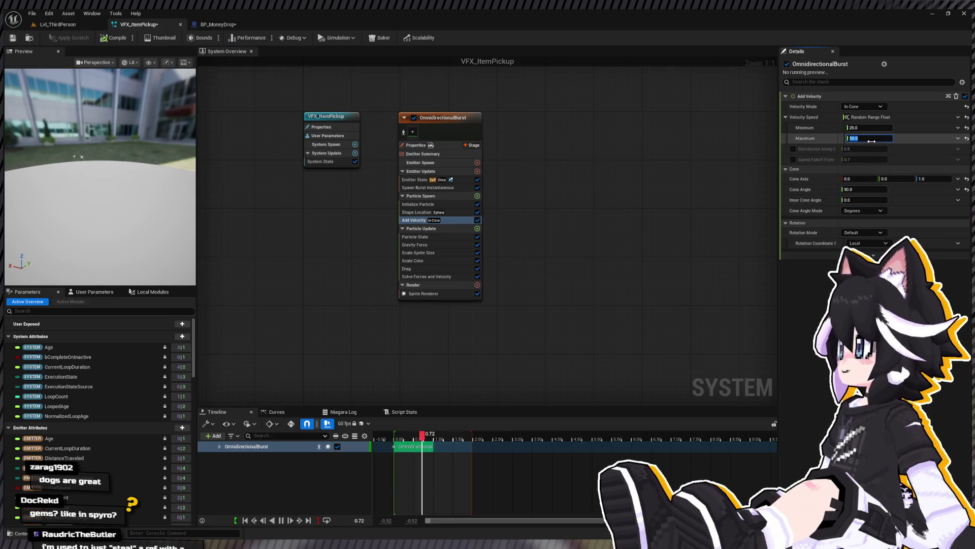
{"action": "type", "text": "100"}
{"action": "key", "text": "Return"}
{"action": "left_click", "coordinate": [863, 189]}
{"action": "type", "text": "45"}
{"action": "key", "text": "Return"}
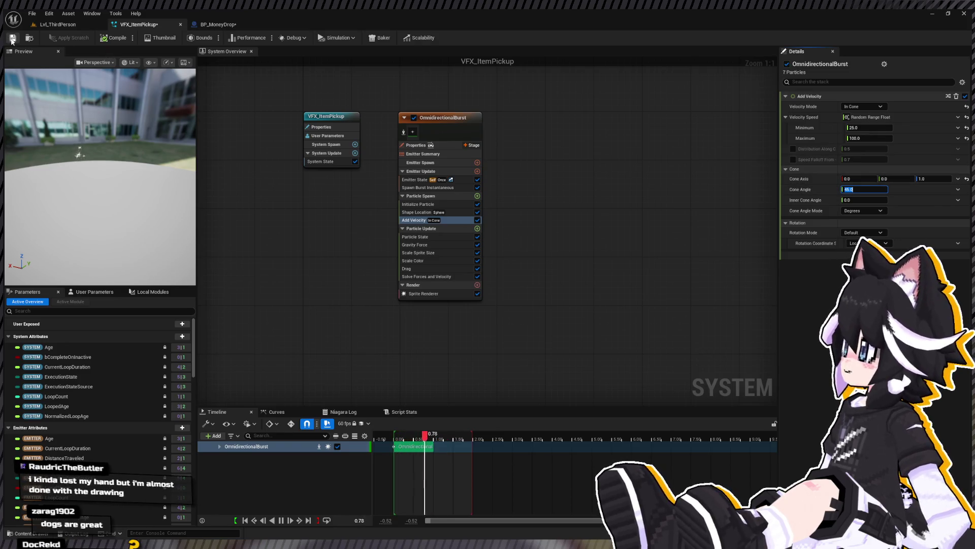
{"action": "left_click", "coordinate": [59, 24]}
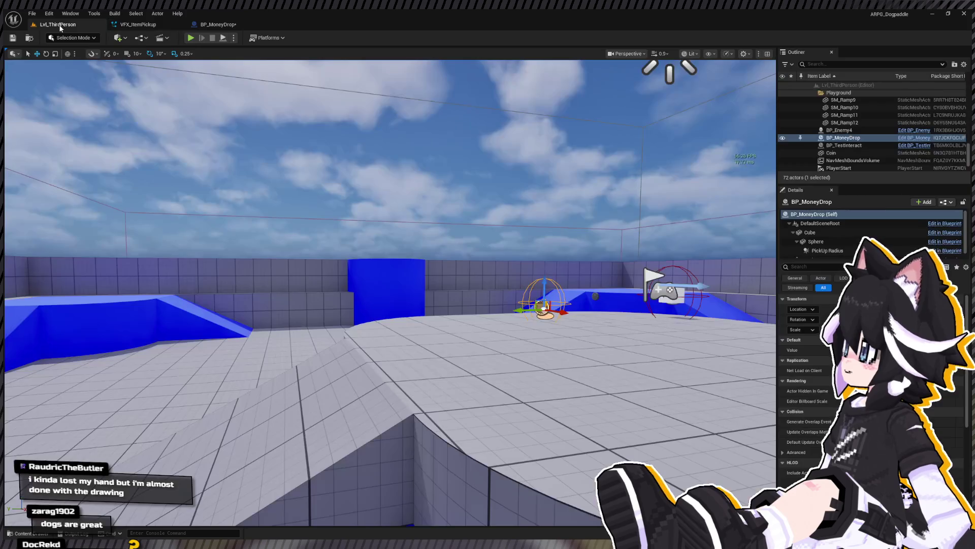
{"action": "key", "text": "alt+p"}
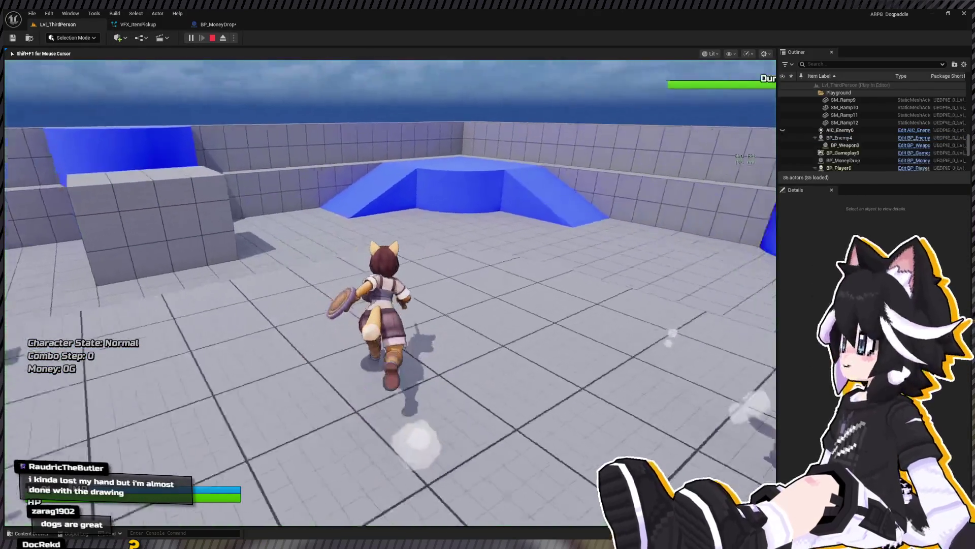
{"action": "key", "text": "w"}
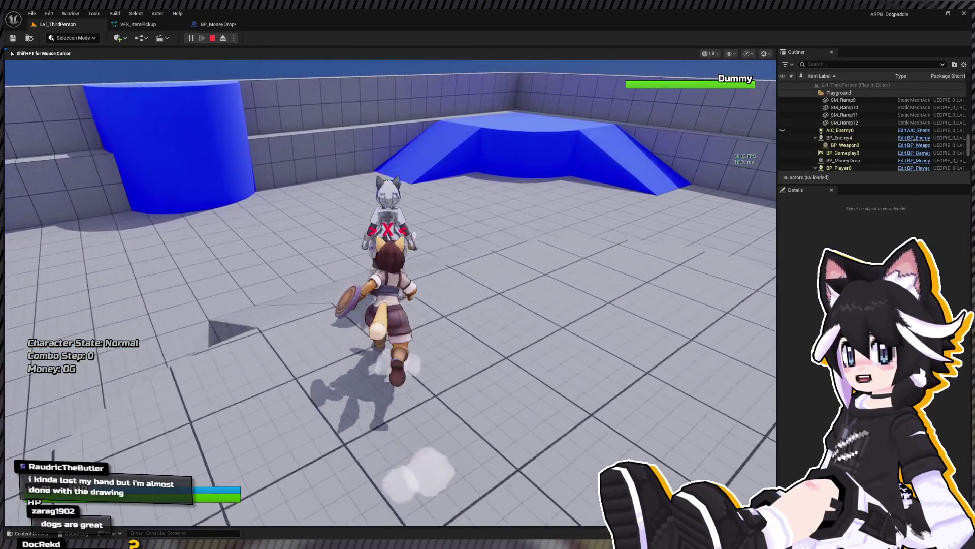
{"action": "left_click", "coordinate": [390, 293]}
{"action": "left_click", "coordinate": [390, 292]}
{"action": "left_click", "coordinate": [390, 293]}
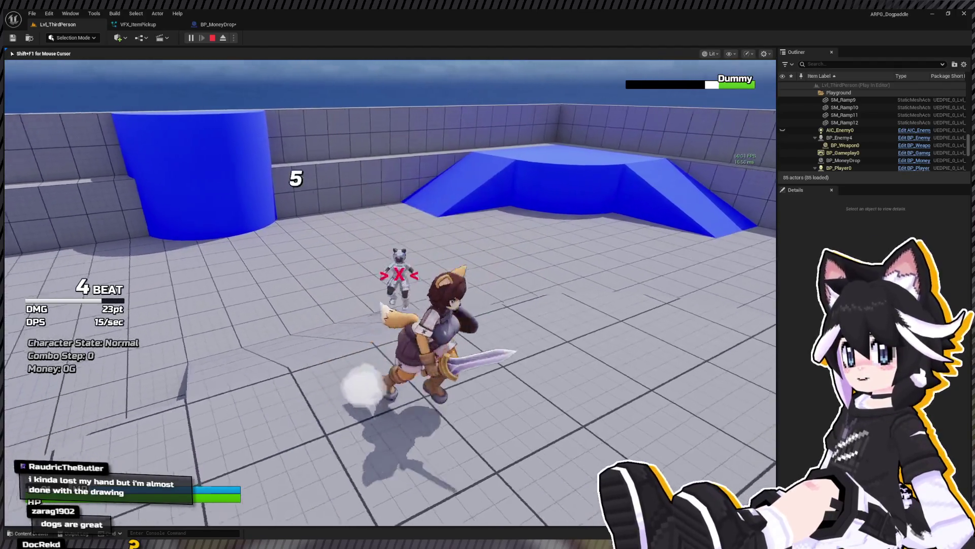
{"action": "key", "text": "w"}
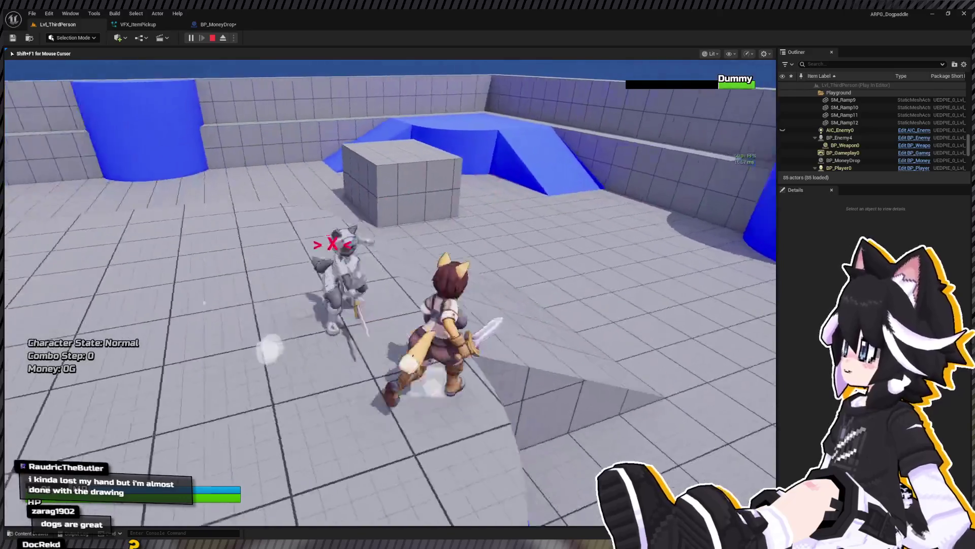
{"action": "left_click", "coordinate": [390, 292]}
{"action": "left_click", "coordinate": [390, 292]}
{"action": "left_click", "coordinate": [390, 293]}
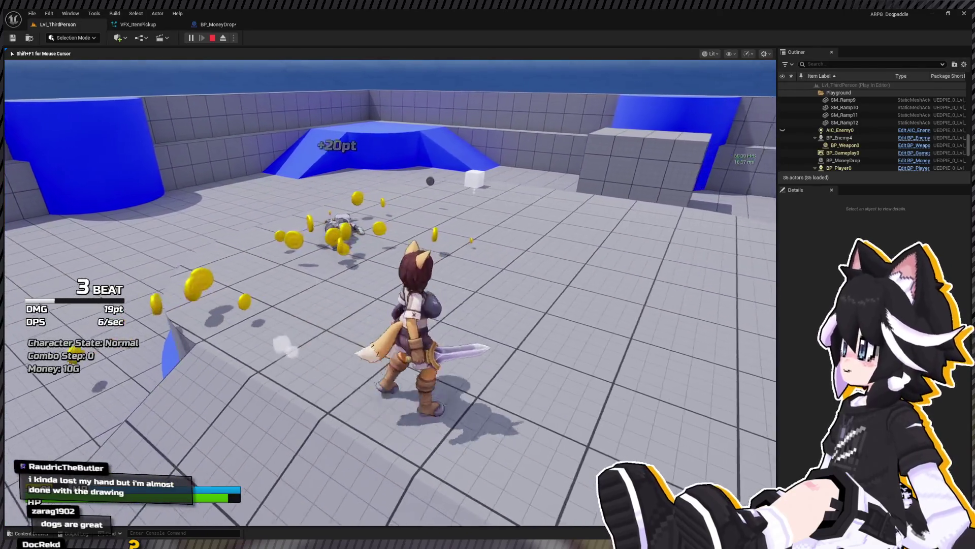
{"action": "key", "text": "w"}
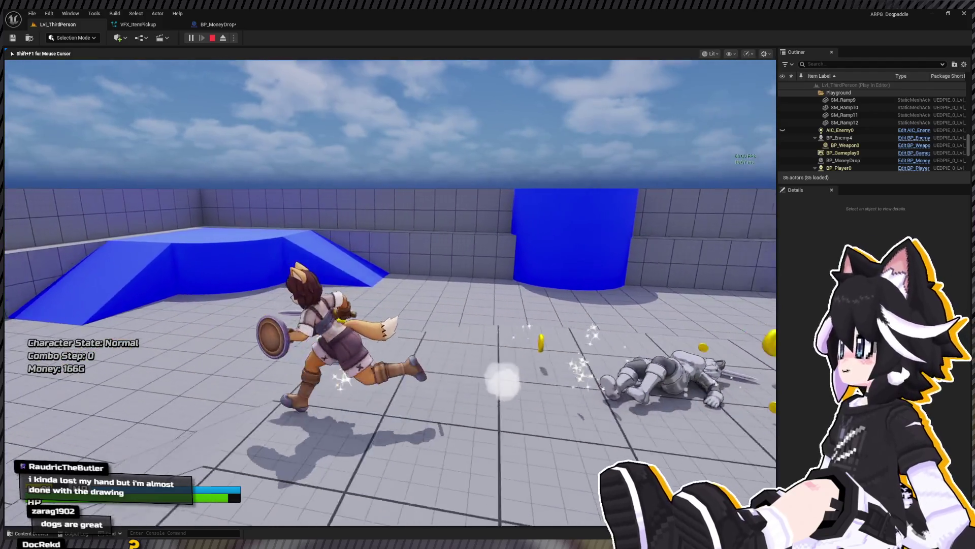
{"action": "key", "text": "w"}
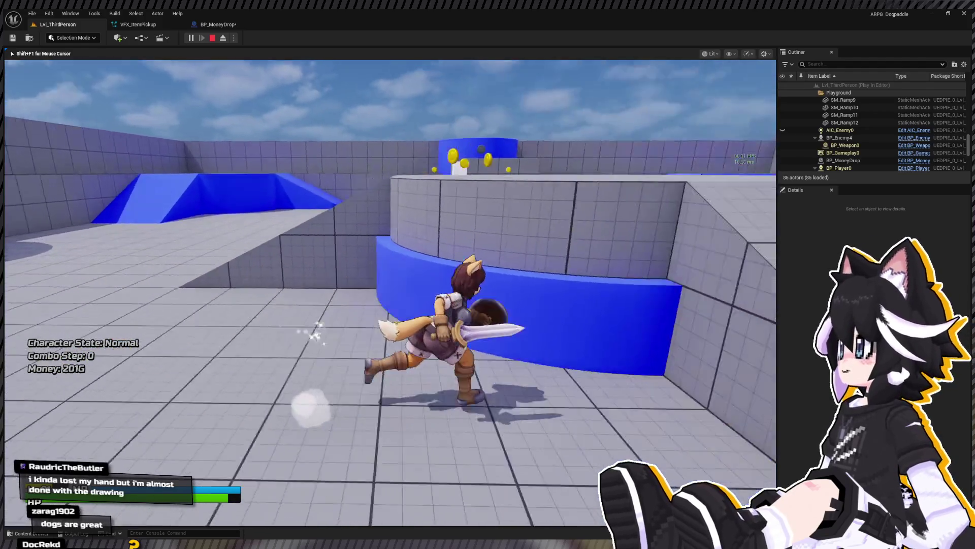
{"action": "key", "text": "w"}
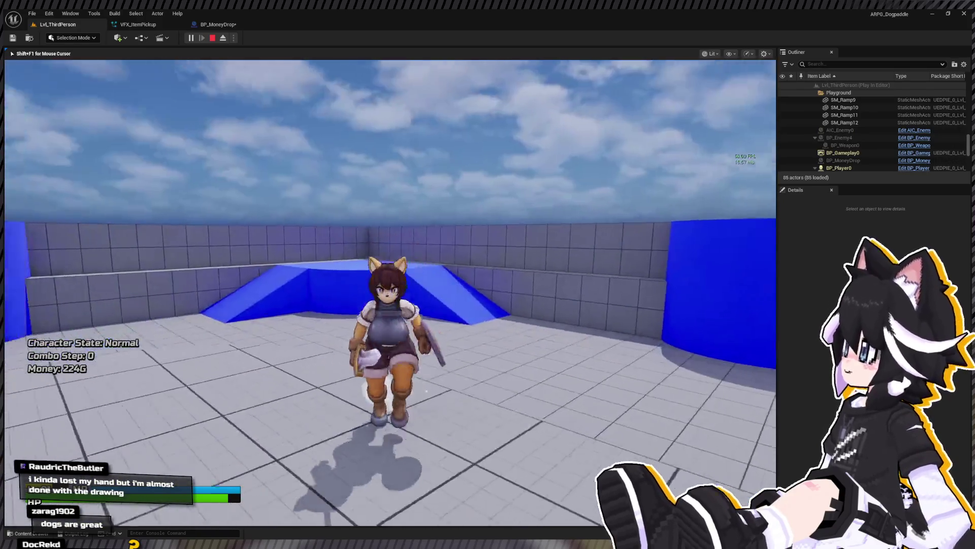
{"action": "key", "text": "space"}
{"action": "key", "text": "Escape"}
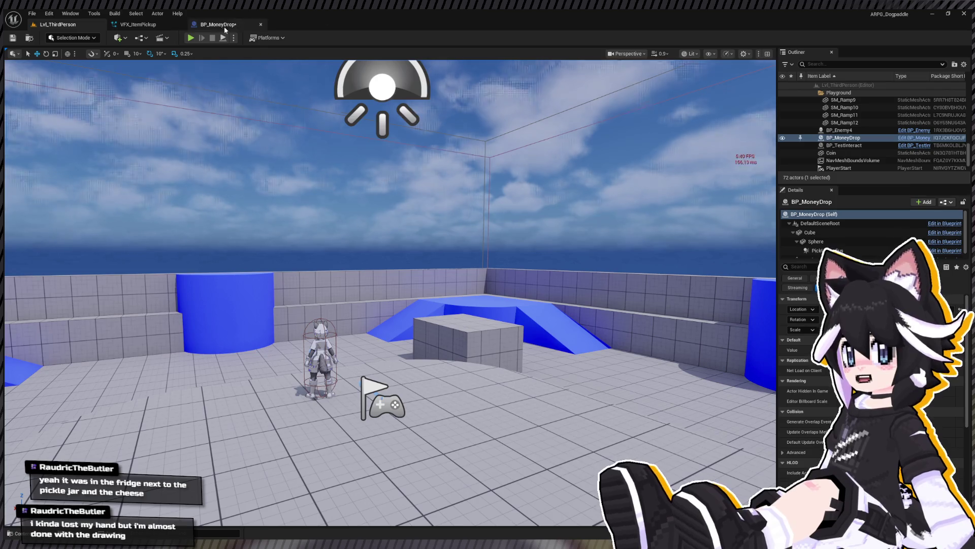
Select BP_MoneyDrop's Sphere component and revert its mesh from Coin back to Sphere
{"action": "left_click", "coordinate": [224, 26]}
{"action": "left_click", "coordinate": [53, 111]}
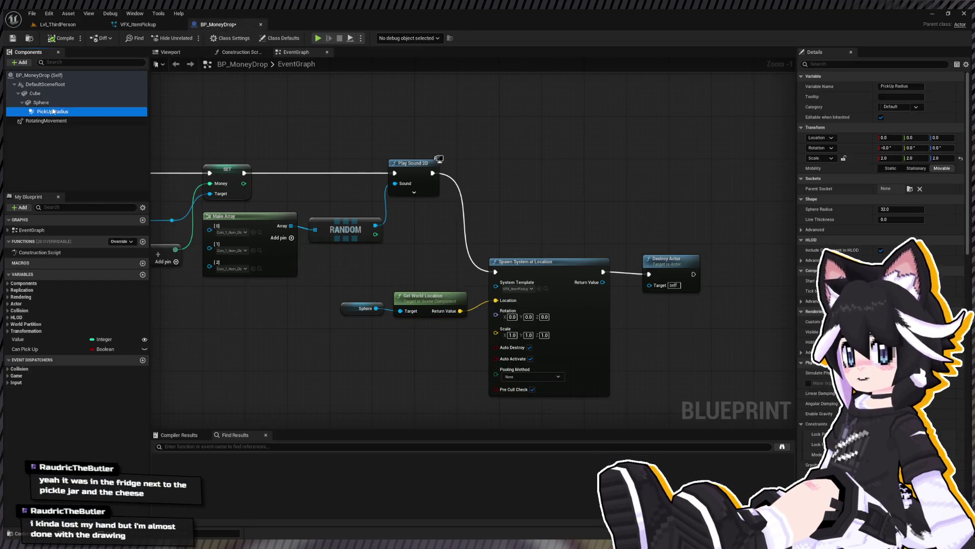
{"action": "left_click", "coordinate": [50, 103]}
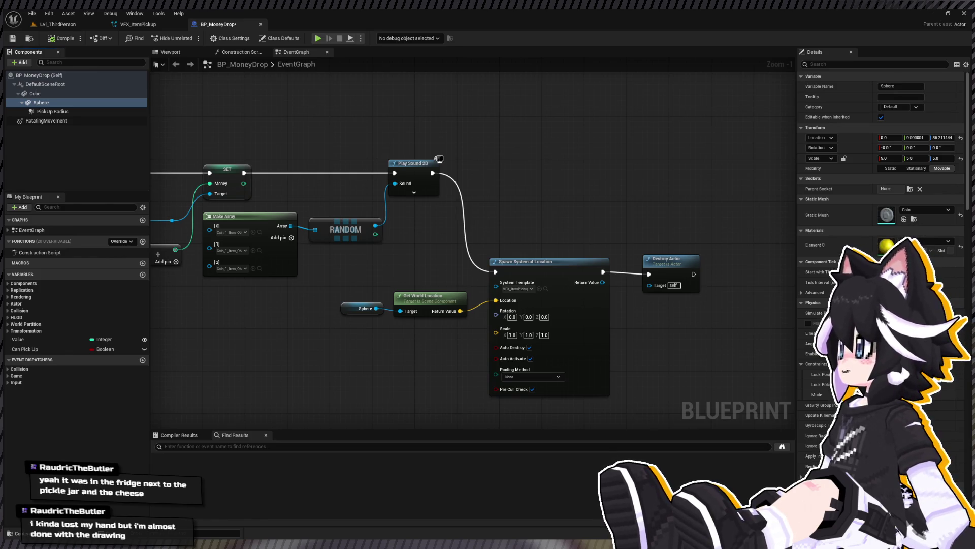
{"action": "left_click", "coordinate": [41, 102]}
{"action": "left_click", "coordinate": [900, 204]}
{"action": "key", "text": "ctrl+z"}
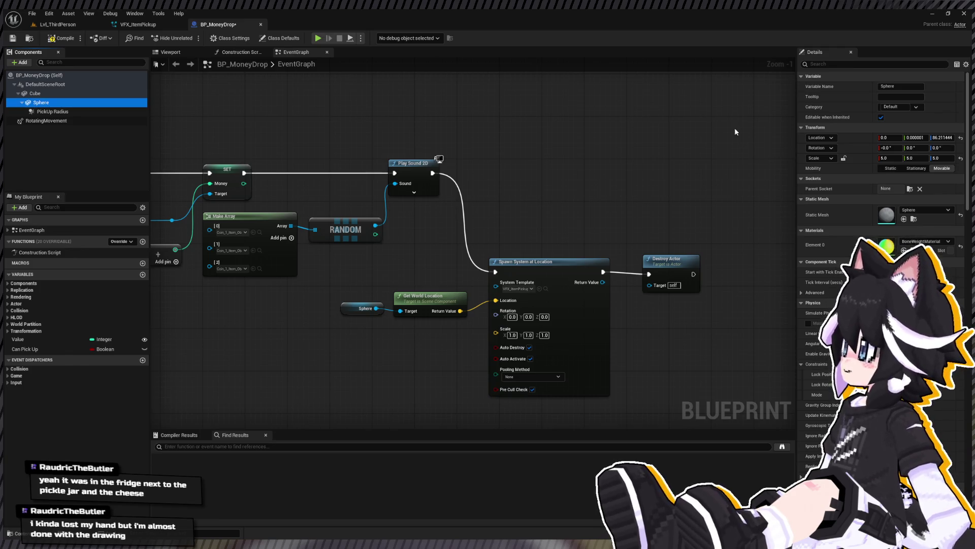
{"action": "left_click", "coordinate": [171, 52]}
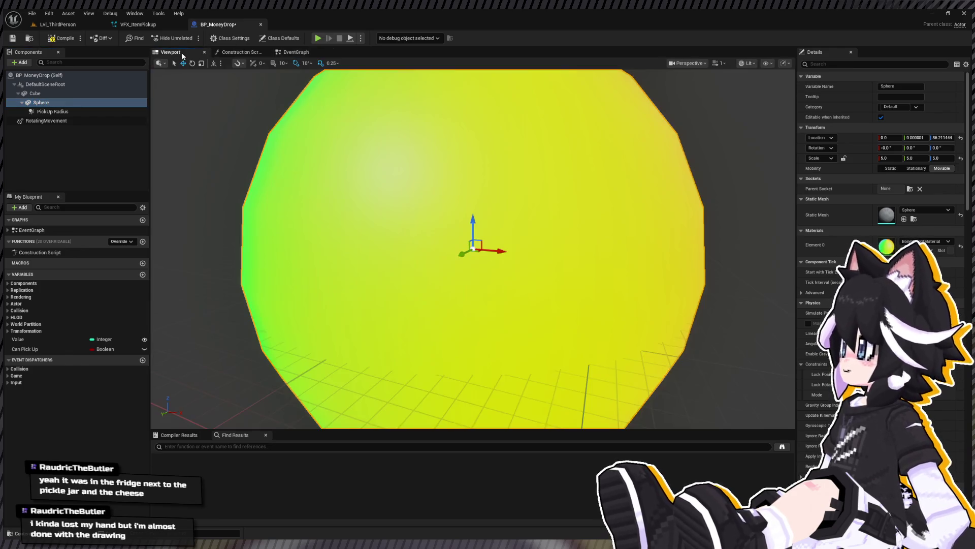
Scale the Sphere to 0.2 on X, Y and Z and compile BP_MoneyDrop
{"action": "left_click", "coordinate": [886, 158]}
{"action": "type", "text": "0.2"}
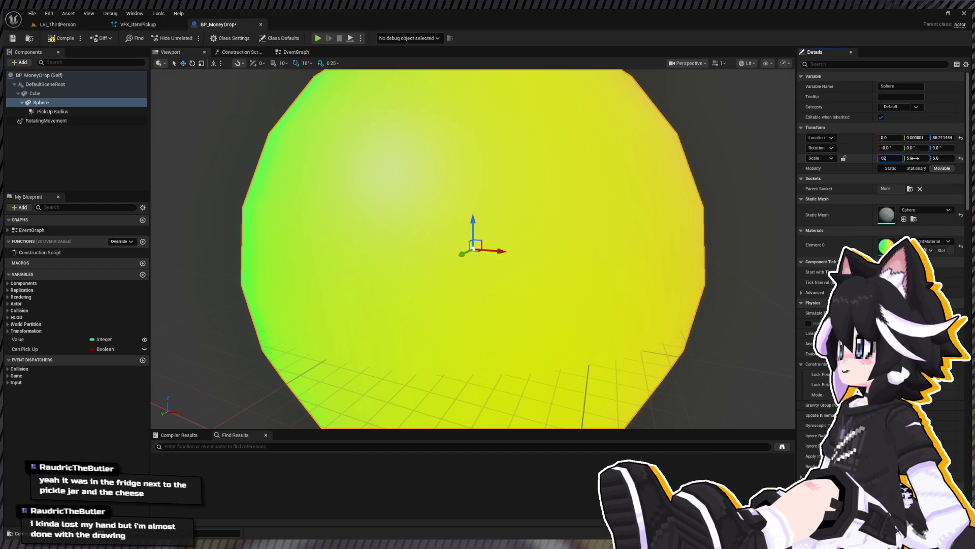
{"action": "left_click", "coordinate": [912, 158]}
{"action": "type", "text": "0.2"}
{"action": "key", "text": "Tab"}
{"action": "type", "text": "0.2"}
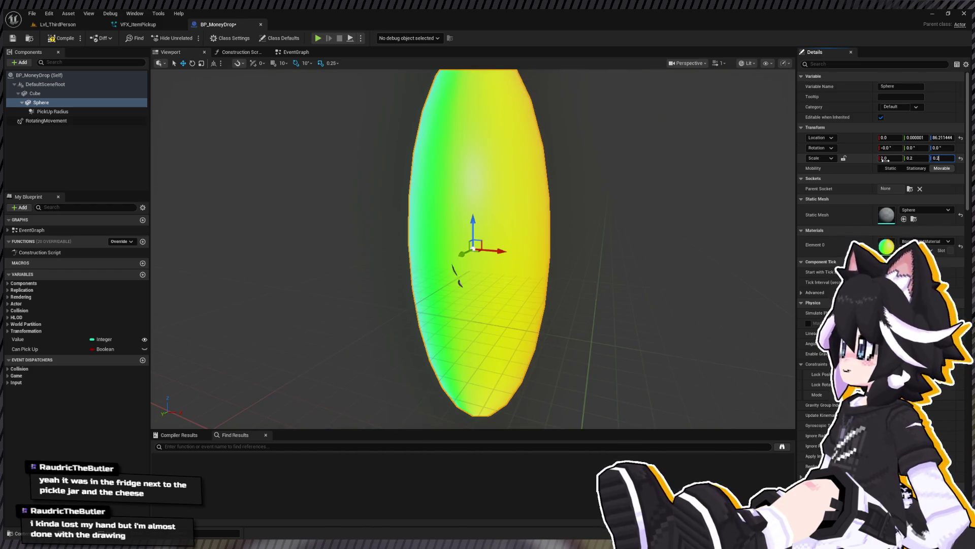
{"action": "key", "text": "Return"}
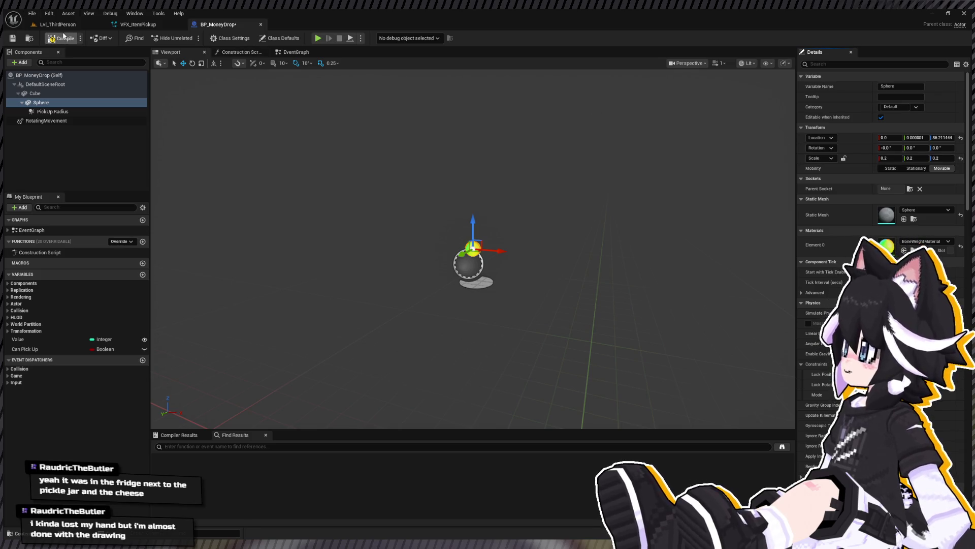
{"action": "left_click", "coordinate": [58, 24]}
Start a playtest and hit the Dummy with a combo of attacks
{"action": "key", "text": "f"}
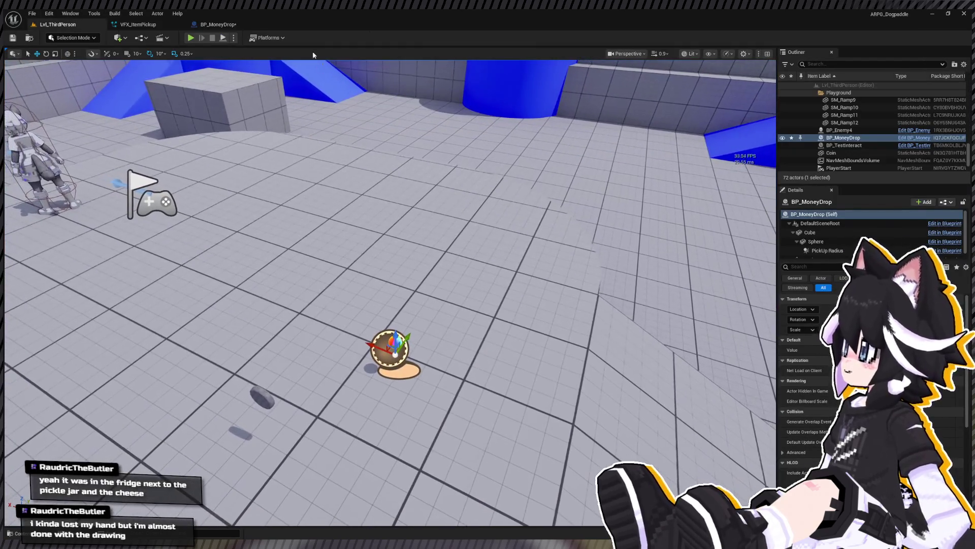
{"action": "left_click", "coordinate": [190, 38]}
{"action": "key", "text": "w"}
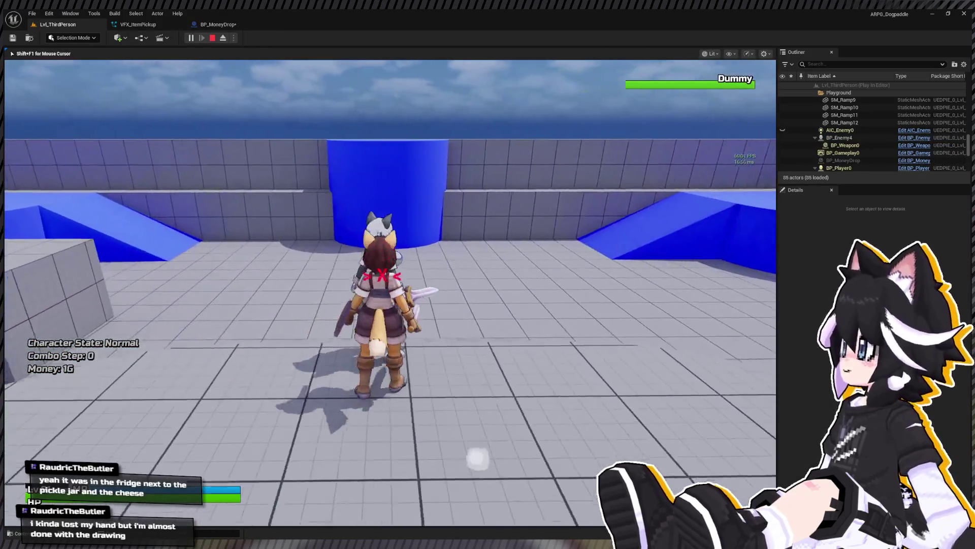
{"action": "left_click", "coordinate": [390, 292]}
{"action": "left_click", "coordinate": [390, 293]}
{"action": "left_click", "coordinate": [390, 293]}
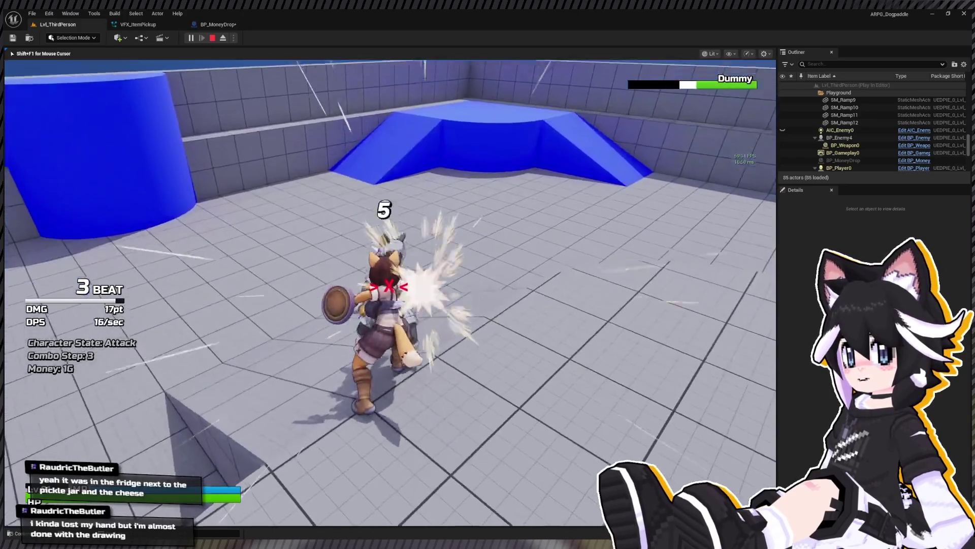
{"action": "left_click", "coordinate": [390, 292]}
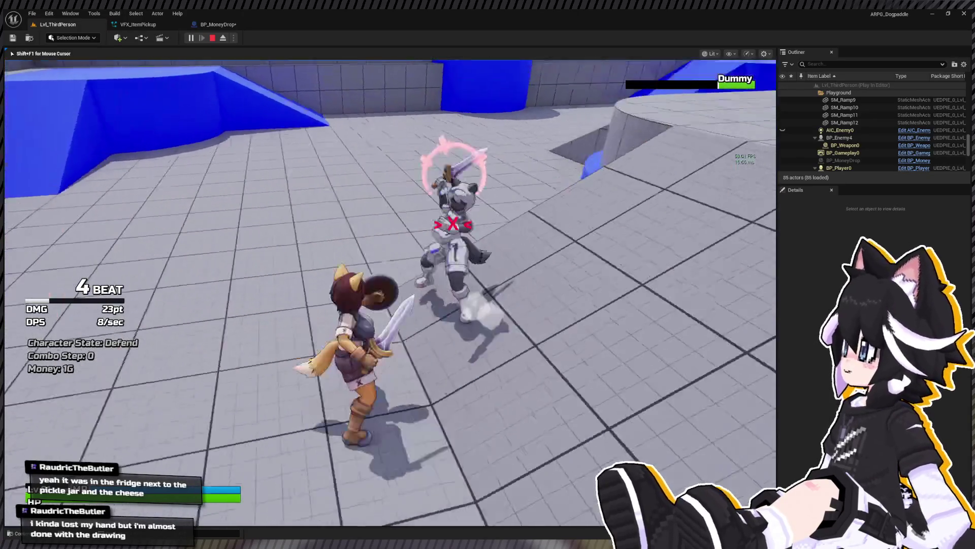
Finish the Dummy, collect its coins to reach 126G Money, and stop playing
{"action": "key", "text": "w"}
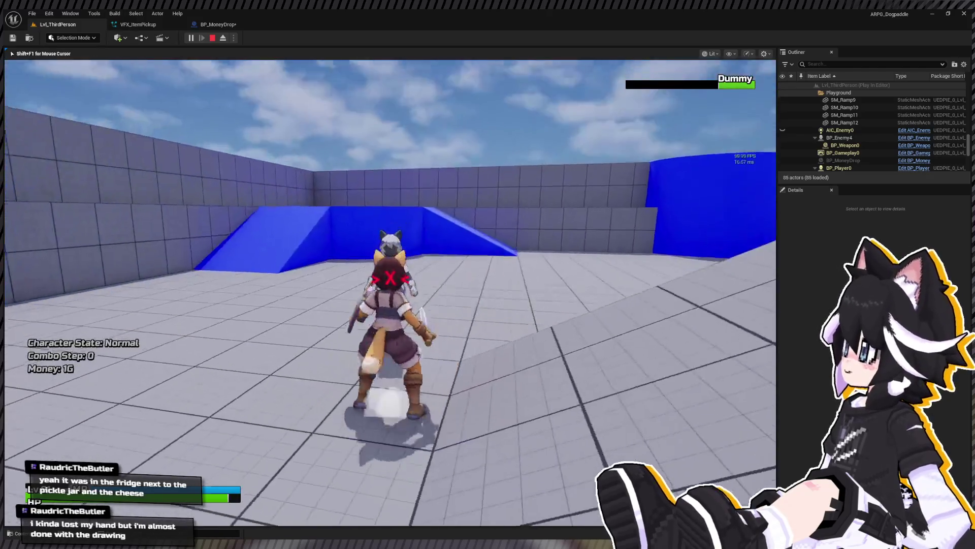
{"action": "left_click", "coordinate": [390, 293]}
{"action": "left_click", "coordinate": [390, 292]}
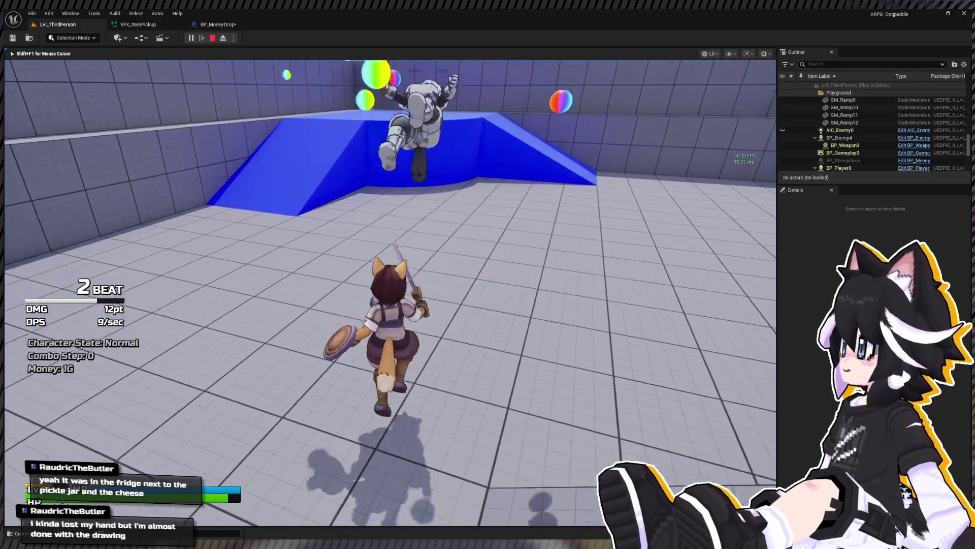
{"action": "key", "text": "w"}
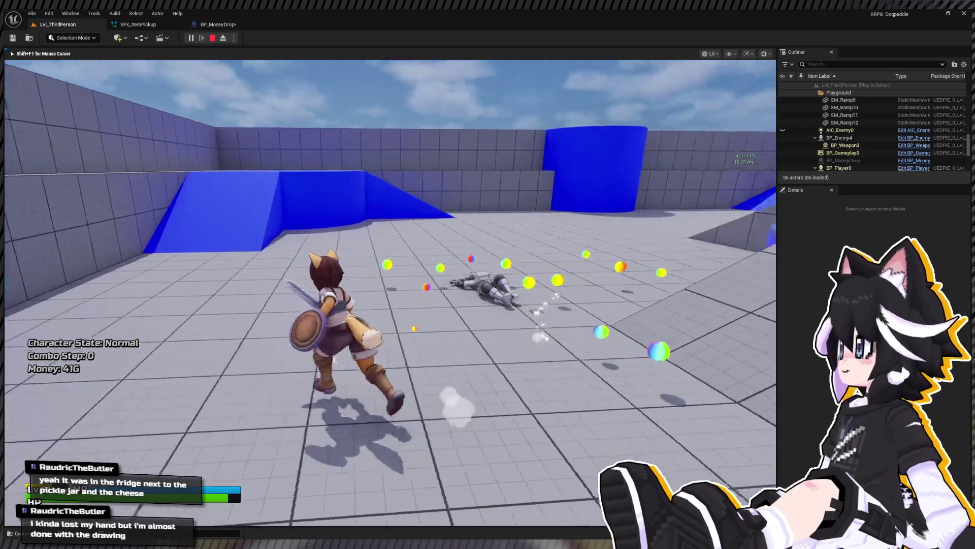
{"action": "key", "text": "w"}
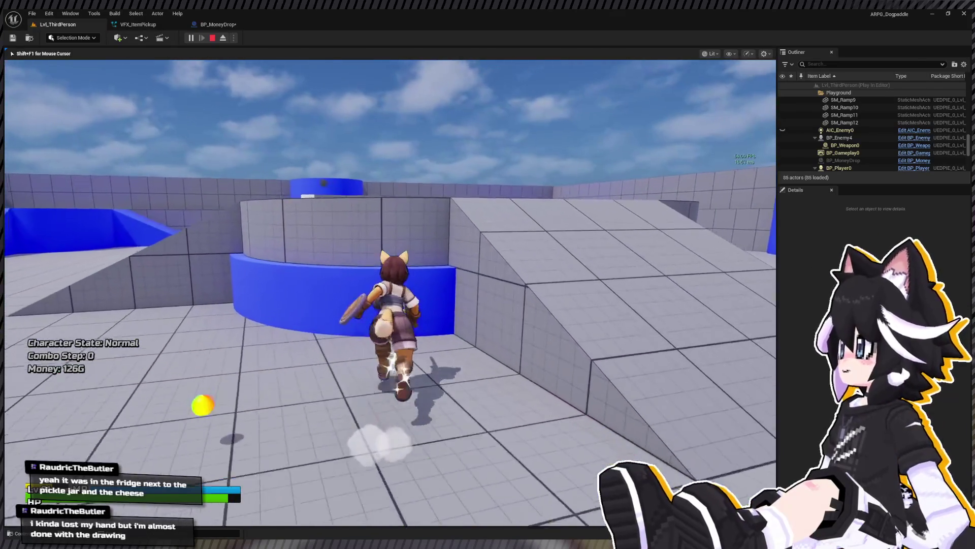
{"action": "key", "text": "Escape"}
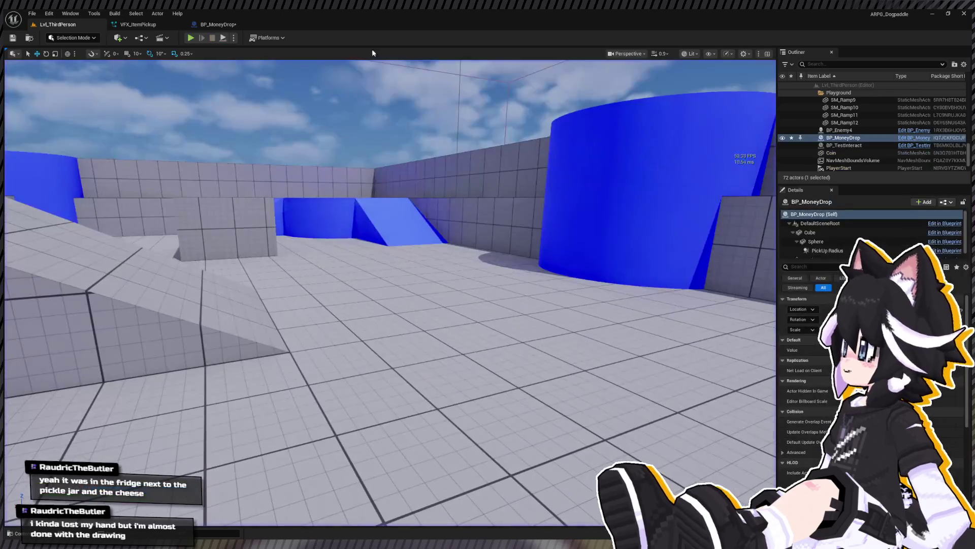
Raise PickUp Radius's sphere radius from 32 to 64 and add a Custom Event beside the BeginPlay logic
{"action": "left_click", "coordinate": [228, 26]}
{"action": "left_click", "coordinate": [81, 110]}
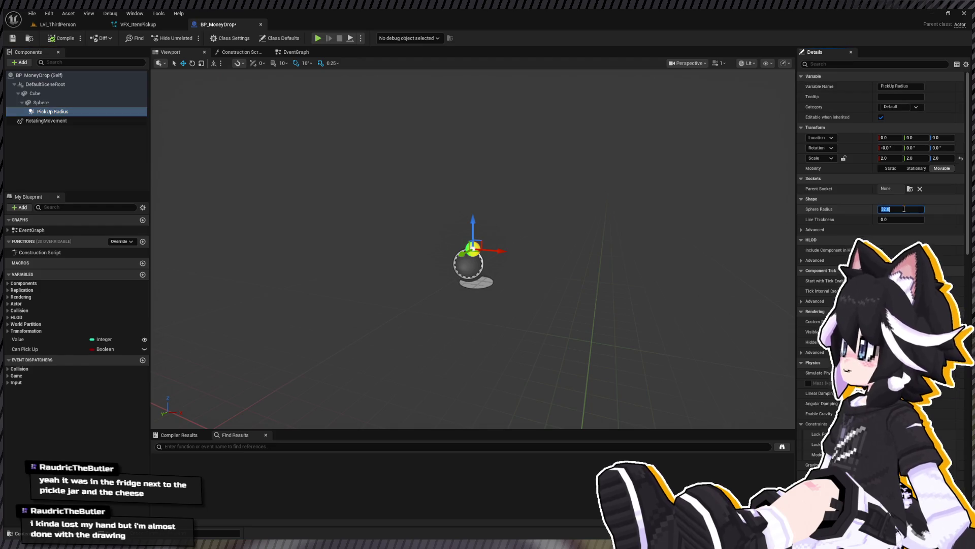
{"action": "left_click", "coordinate": [289, 53]}
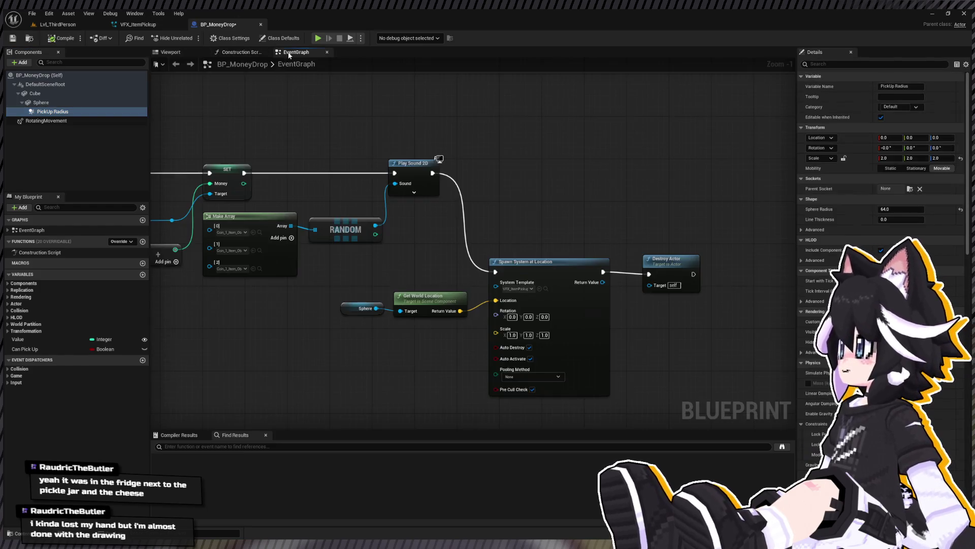
{"action": "scroll", "coordinate": [626, 202], "scroll_direction": "down", "scroll_amount": 3}
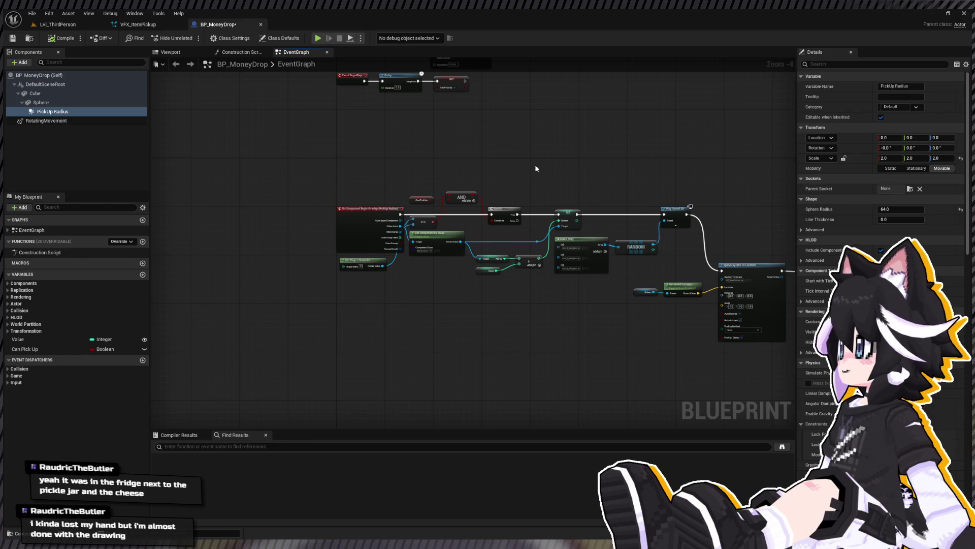
{"action": "scroll", "coordinate": [446, 139], "scroll_direction": "up", "scroll_amount": 3}
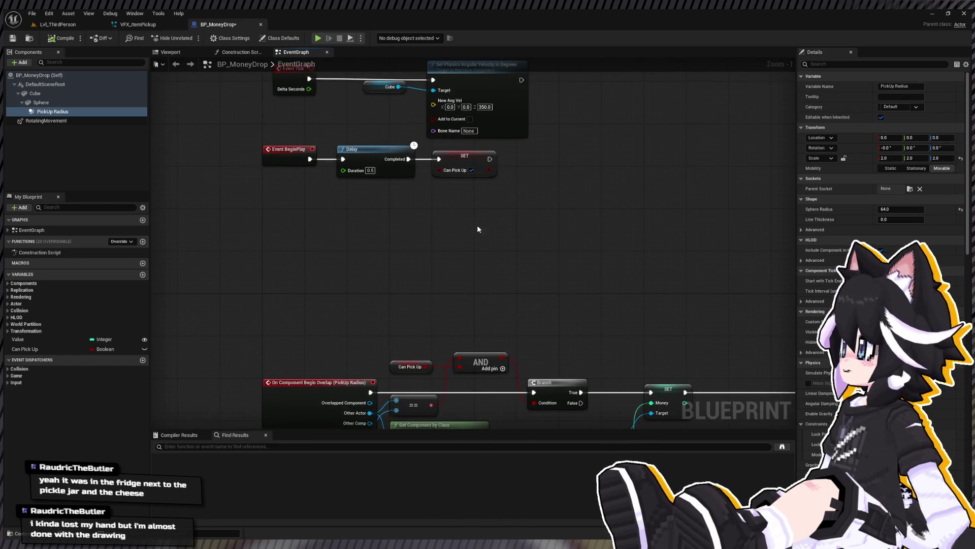
{"action": "left_click_drag", "start_coordinate": [540, 156], "coordinate": [511, 205]}
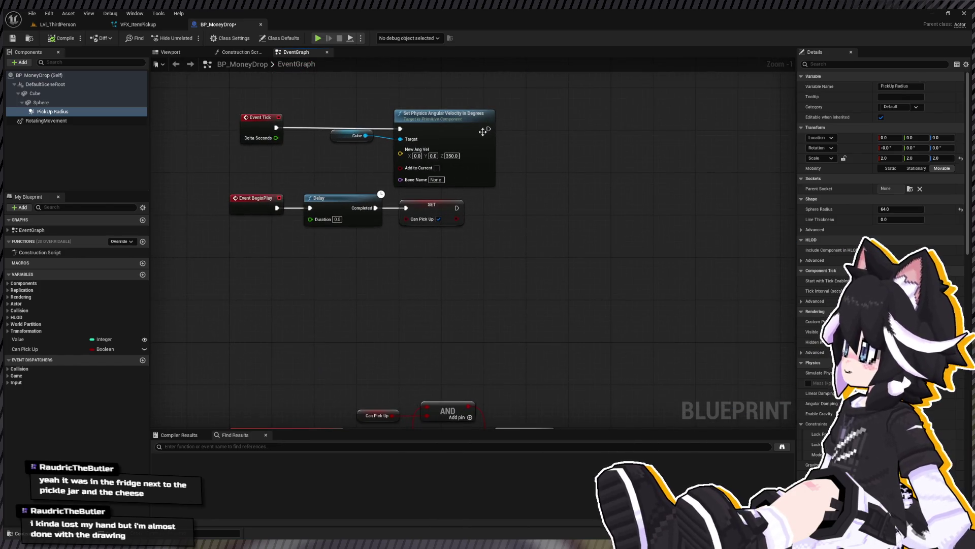
{"action": "left_click_drag", "start_coordinate": [486, 133], "coordinate": [412, 181]}
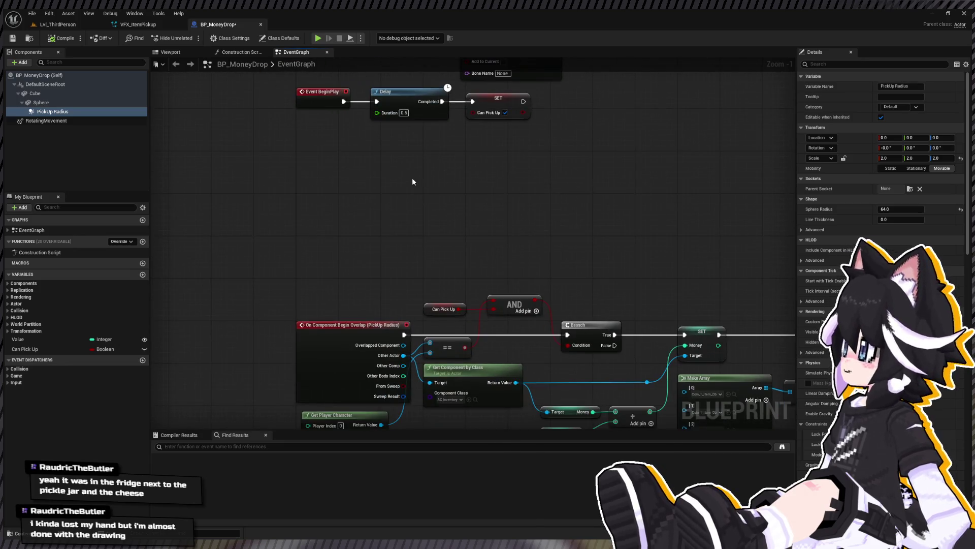
{"action": "left_click", "coordinate": [380, 197]}
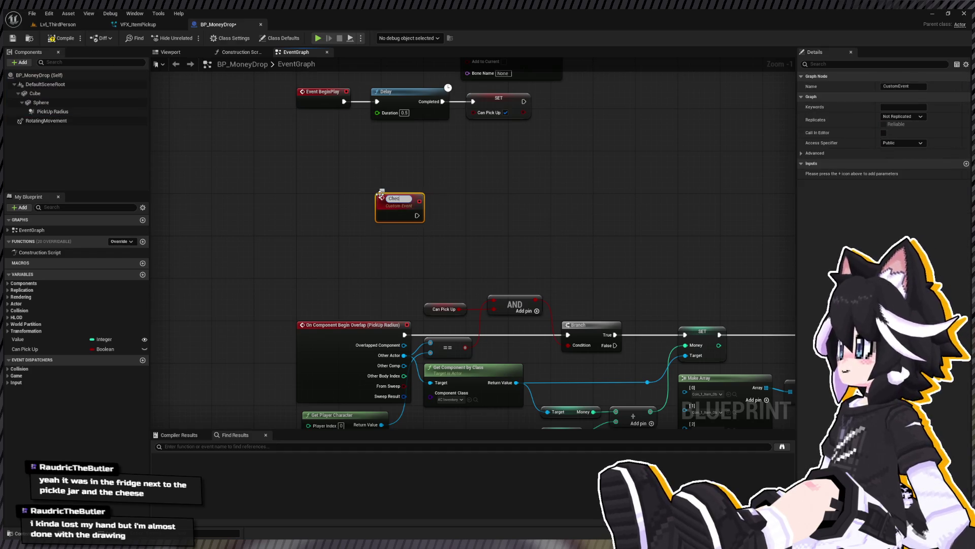
Try an Is Overlapping Actor check on Pick Up Radius feeding a Branch, then undo it
{"action": "left_click_drag", "start_coordinate": [380, 198], "coordinate": [287, 205]}
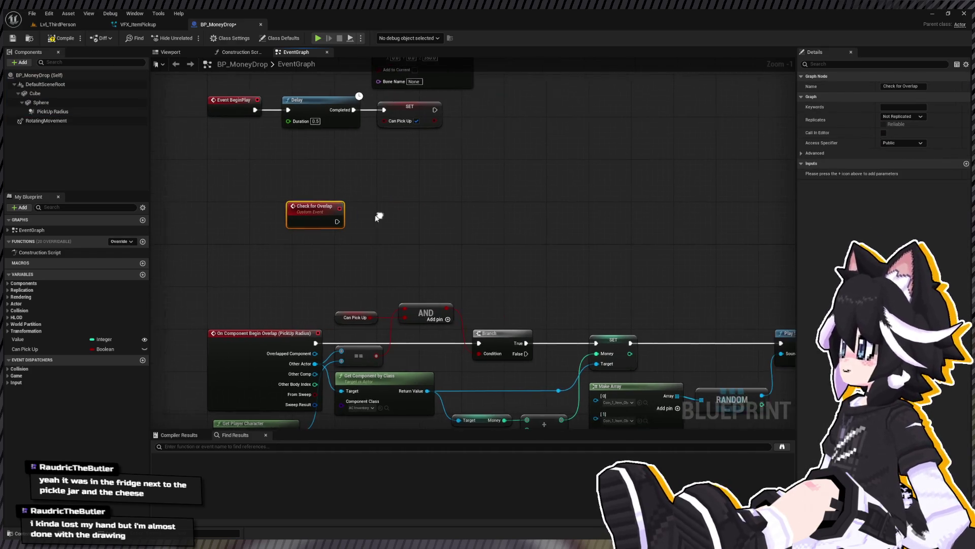
{"action": "mouse_move", "coordinate": [53, 111]}
{"action": "left_mouse_down"}
{"action": "mouse_move", "coordinate": [335, 245]}
{"action": "mouse_move", "coordinate": [417, 236]}
{"action": "left_mouse_up"}
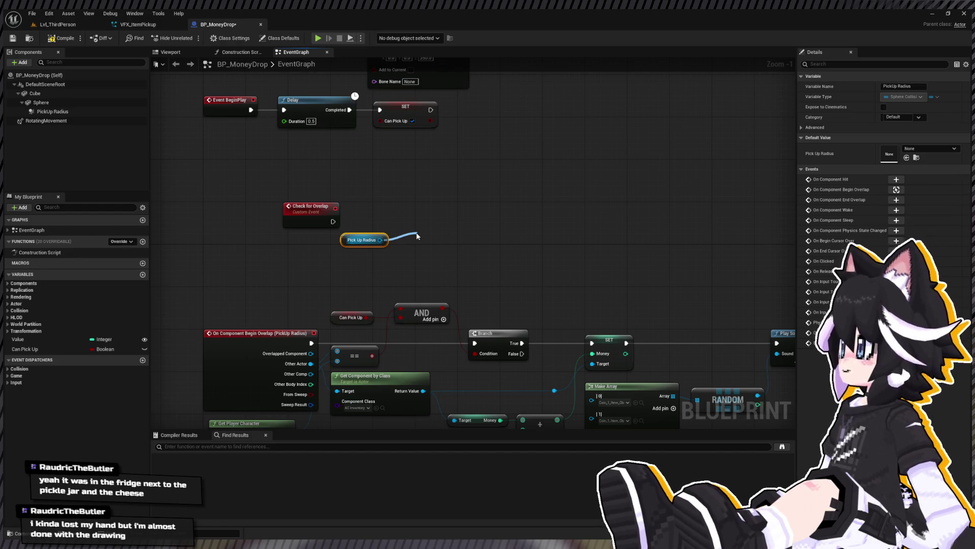
{"action": "mouse_move", "coordinate": [417, 236]}
{"action": "left_mouse_down"}
{"action": "mouse_move", "coordinate": [386, 238]}
{"action": "mouse_move", "coordinate": [452, 213]}
{"action": "mouse_move", "coordinate": [333, 222]}
{"action": "left_mouse_up"}
{"action": "left_click", "coordinate": [364, 239], "text": "ctrl"}
{"action": "left_click", "coordinate": [472, 234]}
{"action": "left_click_drag", "start_coordinate": [475, 207], "coordinate": [471, 218]}
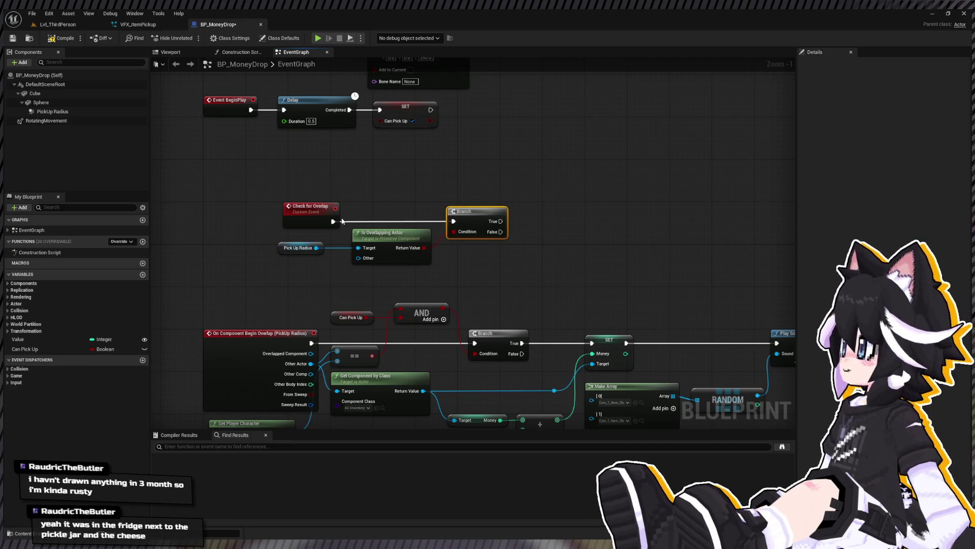
{"action": "key", "text": "ctrl+z"}
{"action": "key", "text": "ctrl+z"}
{"action": "key", "text": "ctrl+z"}
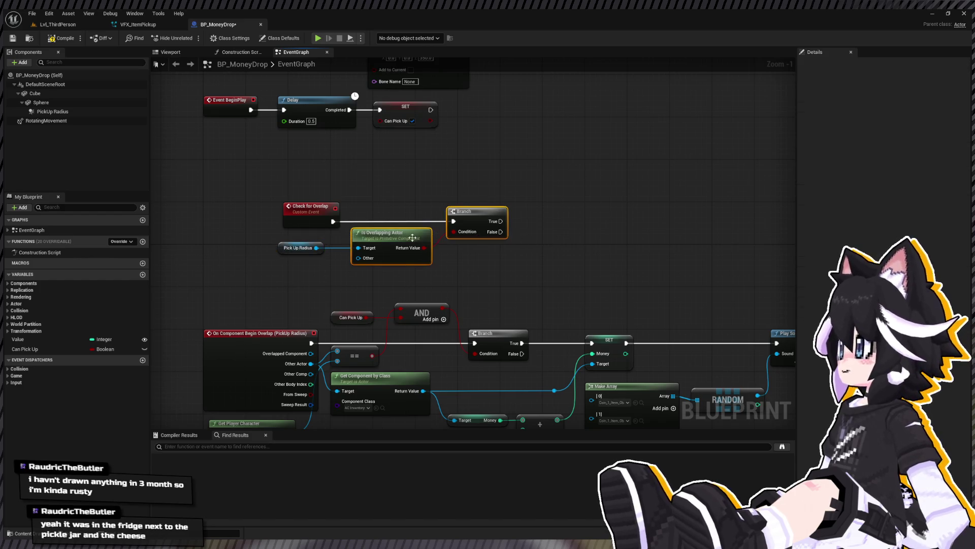
{"action": "key", "text": "ctrl+z"}
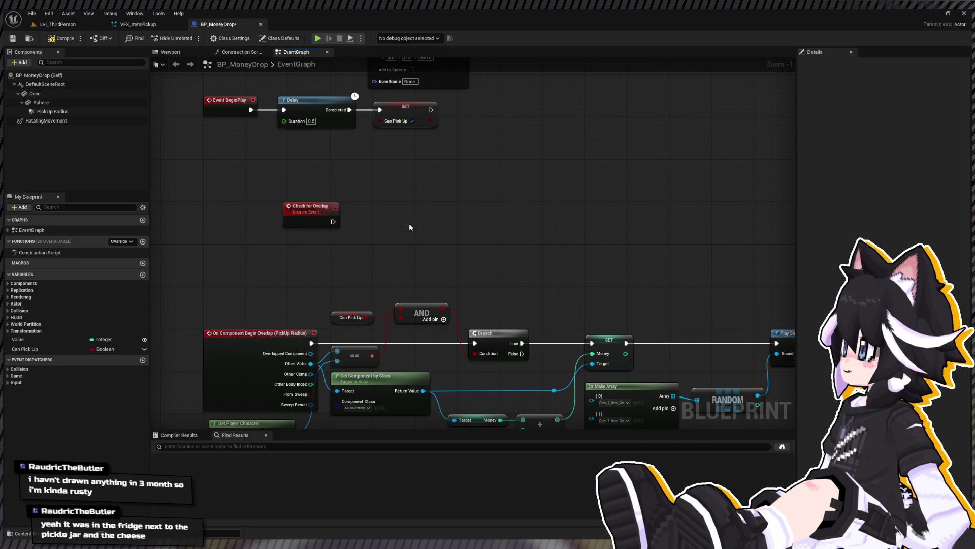
Add Get Overlapping Actors filtered to BP Player, feeding a For Each Loop after Check for Overlap
{"action": "key", "text": "ctrl+v"}
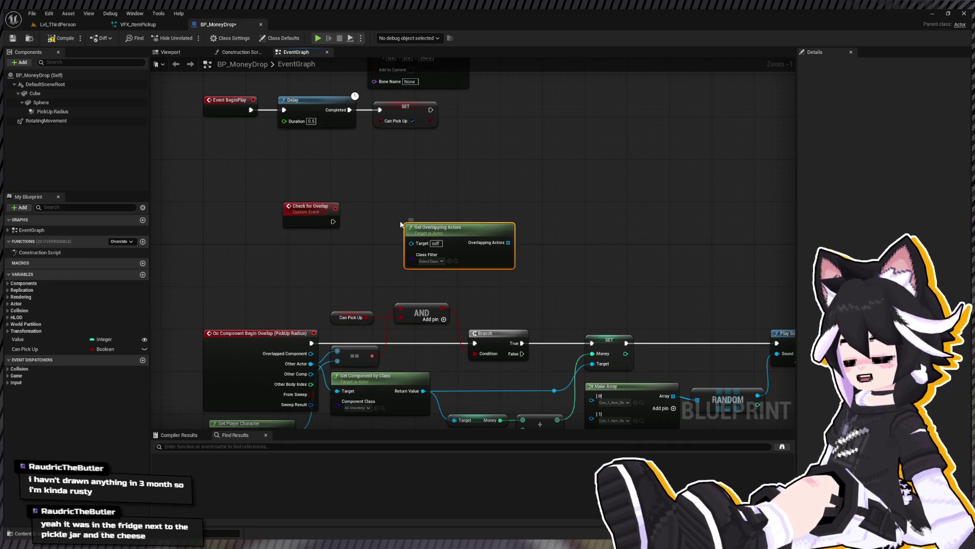
{"action": "mouse_move", "coordinate": [333, 221]}
{"action": "left_mouse_down"}
{"action": "mouse_move", "coordinate": [414, 246]}
{"action": "mouse_move", "coordinate": [409, 220]}
{"action": "left_mouse_up"}
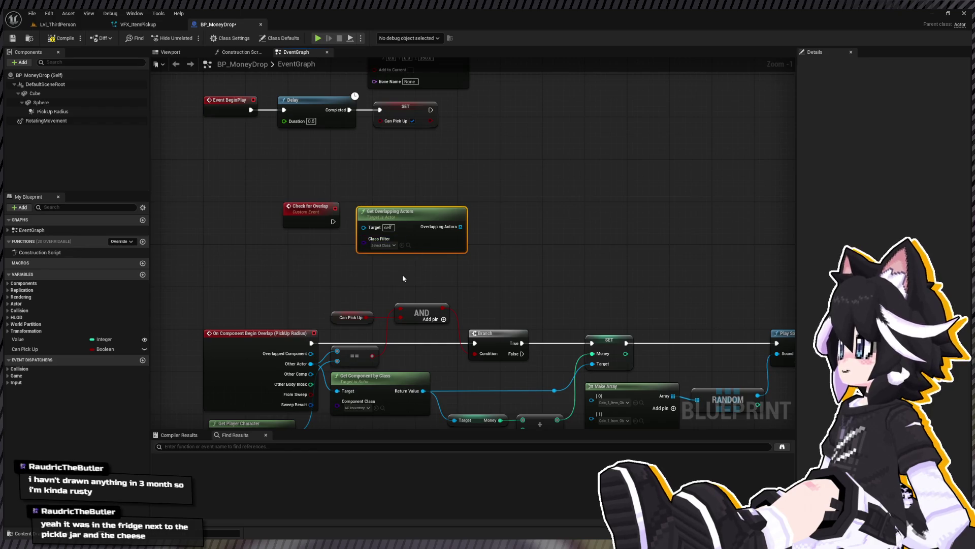
{"action": "mouse_move", "coordinate": [420, 219]}
{"action": "left_mouse_down"}
{"action": "mouse_move", "coordinate": [398, 257]}
{"action": "mouse_move", "coordinate": [478, 252]}
{"action": "mouse_move", "coordinate": [333, 224]}
{"action": "left_mouse_up"}
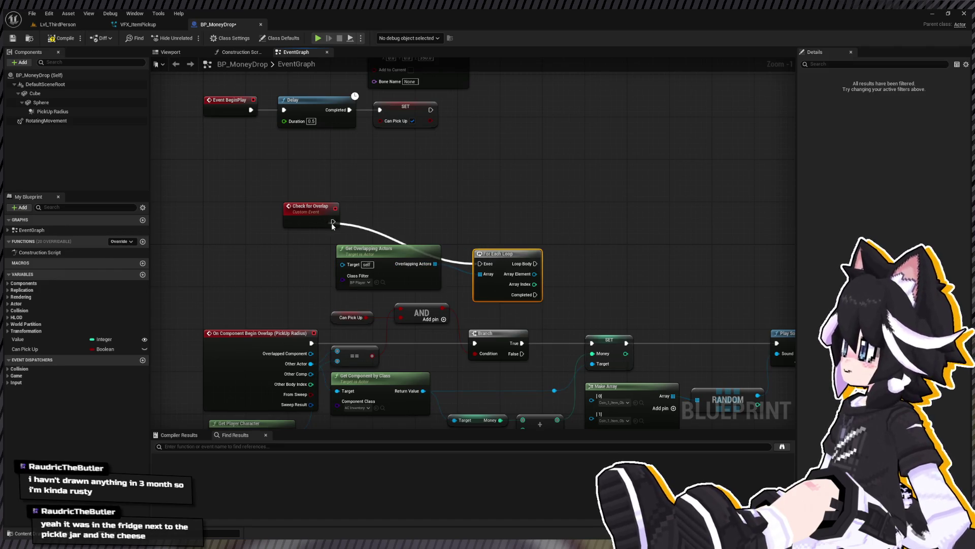
{"action": "left_click_drag", "start_coordinate": [514, 261], "coordinate": [509, 218]}
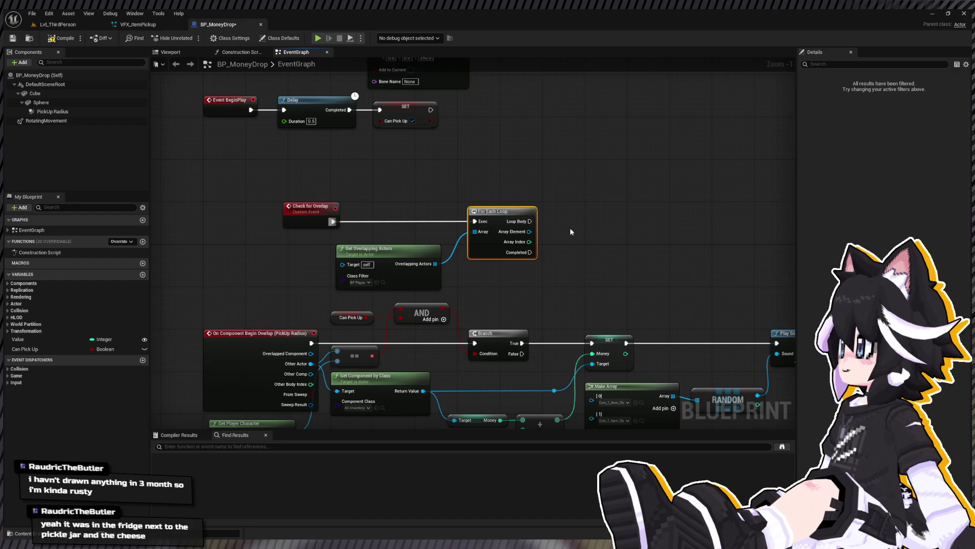
{"action": "mouse_move", "coordinate": [218, 192]}
{"action": "left_mouse_down"}
{"action": "mouse_move", "coordinate": [547, 232]}
{"action": "mouse_move", "coordinate": [405, 220]}
{"action": "left_mouse_up"}
{"action": "mouse_move", "coordinate": [357, 274]}
{"action": "left_mouse_down"}
{"action": "mouse_move", "coordinate": [373, 320]}
{"action": "mouse_move", "coordinate": [376, 305]}
{"action": "left_mouse_up"}
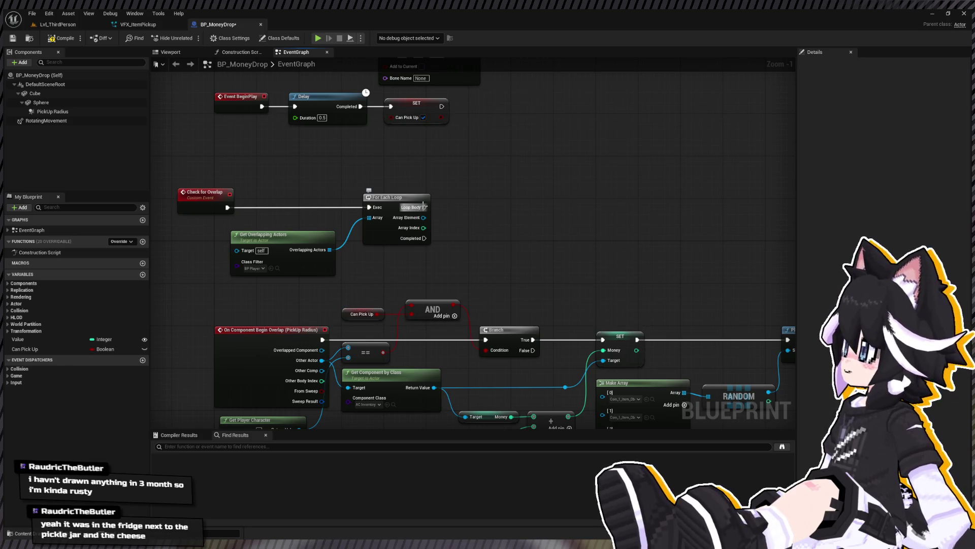
Call Check For Overlap after BeginPlay's Can Pick Up SET and wire Loop Body into the pickup SET
{"action": "left_click_drag", "start_coordinate": [423, 204], "coordinate": [440, 266]}
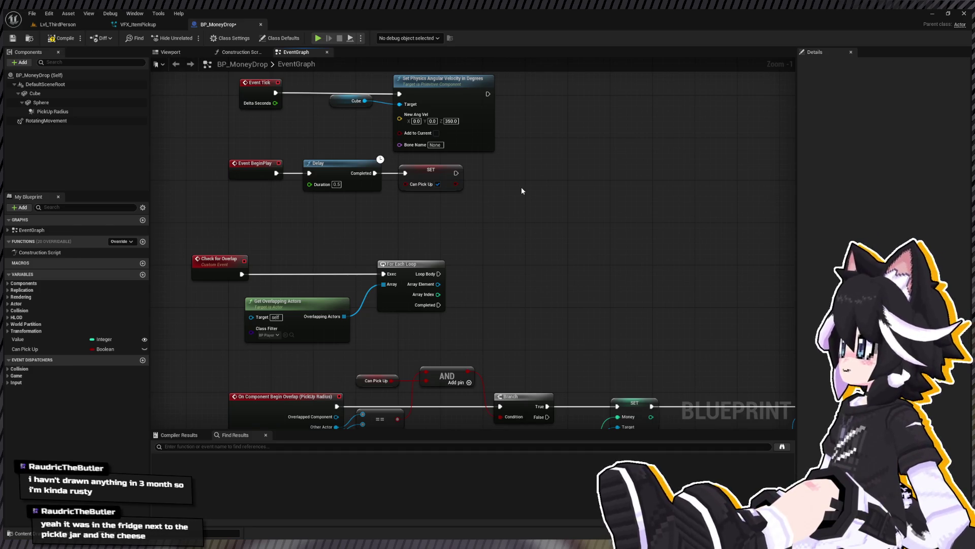
{"action": "key", "text": "ctrl+v"}
{"action": "mouse_move", "coordinate": [456, 173]}
{"action": "left_mouse_down"}
{"action": "mouse_move", "coordinate": [525, 205]}
{"action": "mouse_move", "coordinate": [525, 158]}
{"action": "left_mouse_up"}
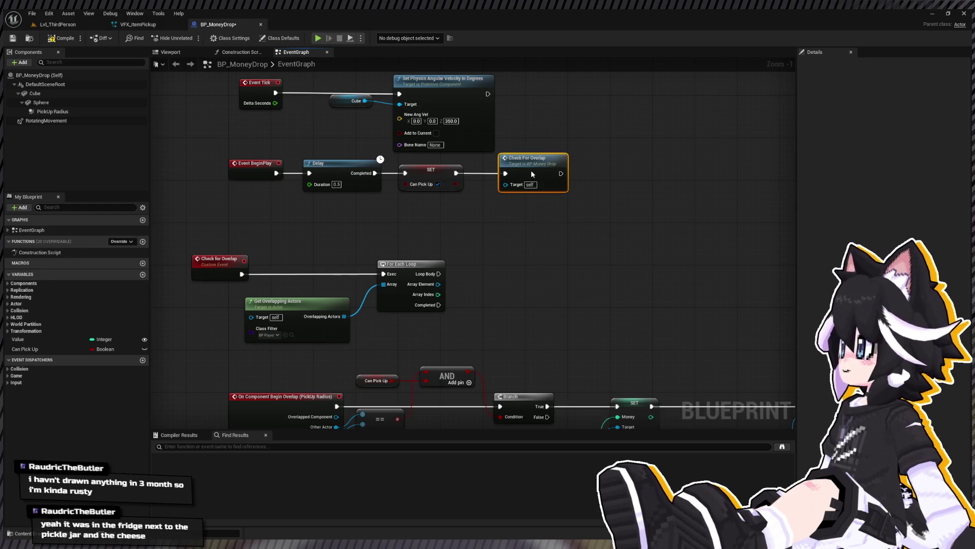
{"action": "left_click_drag", "start_coordinate": [533, 224], "coordinate": [452, 167]}
{"action": "mouse_move", "coordinate": [359, 217]}
{"action": "left_mouse_down"}
{"action": "mouse_move", "coordinate": [525, 207]}
{"action": "mouse_move", "coordinate": [535, 350]}
{"action": "left_mouse_up"}
{"action": "left_click", "coordinate": [48, 37]}
{"action": "left_click", "coordinate": [48, 29]}
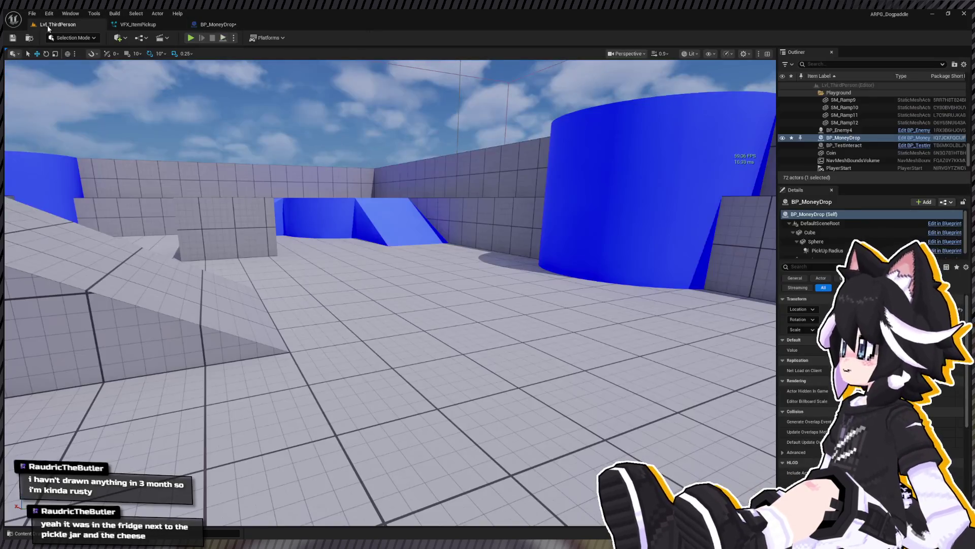
Run a first playtest, hitting the Dummy with an attack combo and running forward
{"action": "key", "text": "alt+p"}
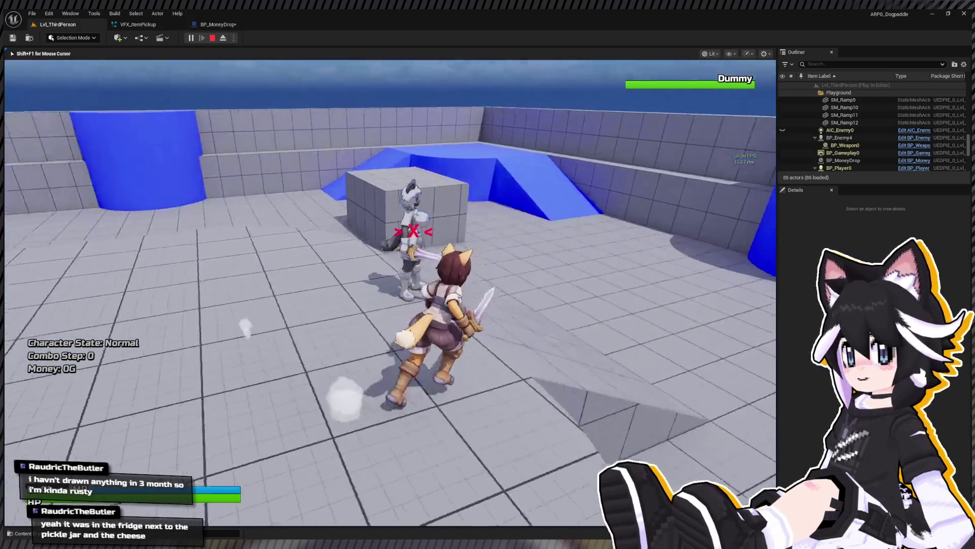
{"action": "left_click", "coordinate": [390, 293]}
{"action": "left_click", "coordinate": [390, 293]}
{"action": "left_click", "coordinate": [390, 292]}
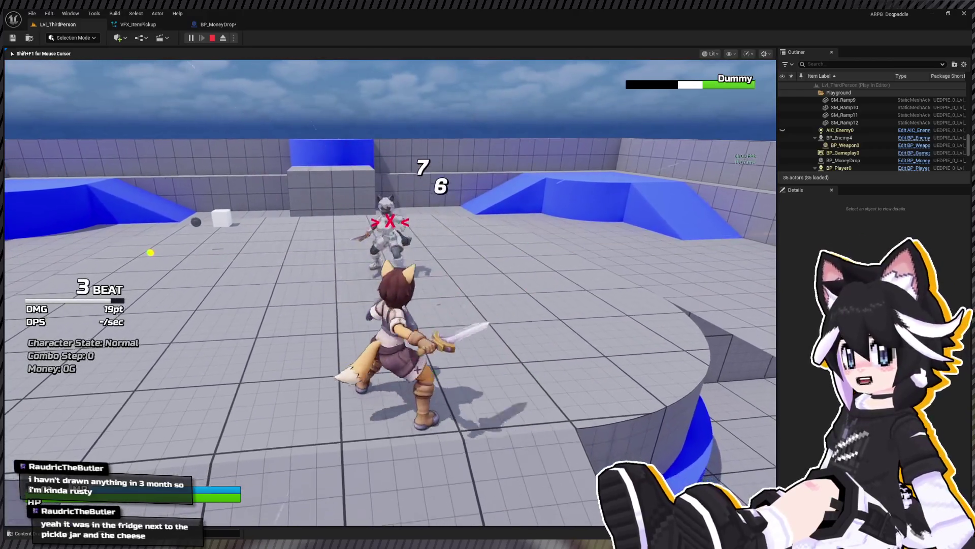
{"action": "left_click", "coordinate": [390, 293]}
{"action": "left_click", "coordinate": [390, 292]}
{"action": "left_click", "coordinate": [391, 292]}
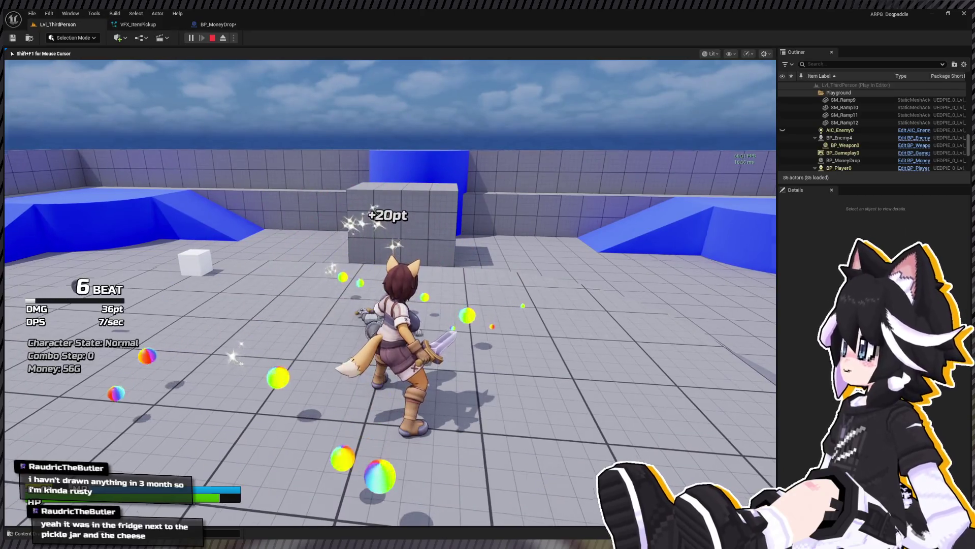
{"action": "key", "text": "w"}
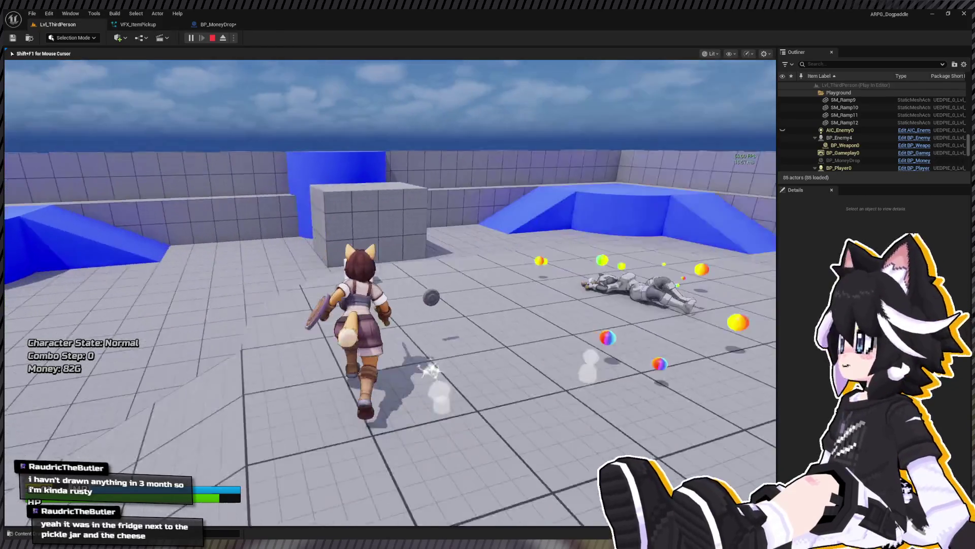
{"action": "key", "text": "Escape"}
Playtest again, defeating the Dummy and collecting its dropped coins to reach 211G
{"action": "key", "text": "alt+p"}
{"action": "left_click", "coordinate": [390, 292]}
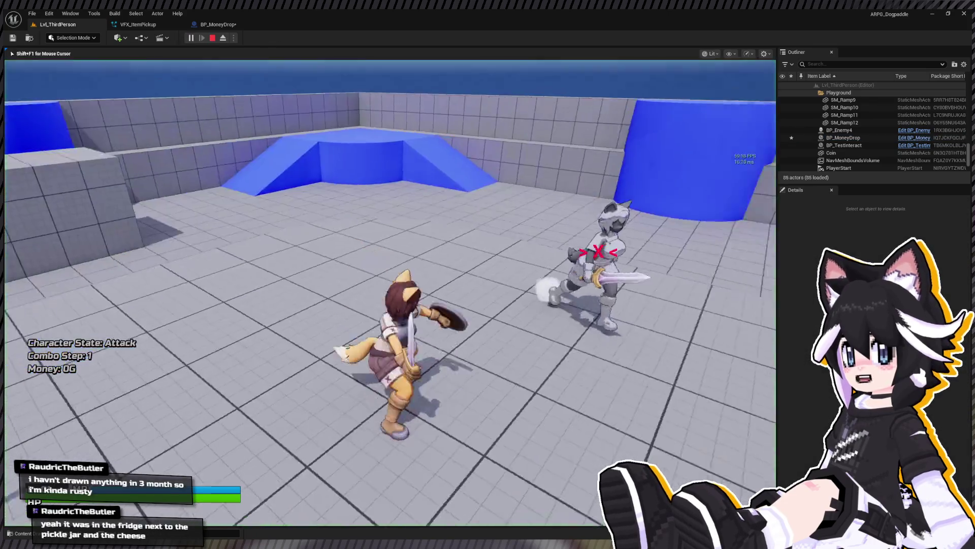
{"action": "left_click", "coordinate": [390, 293]}
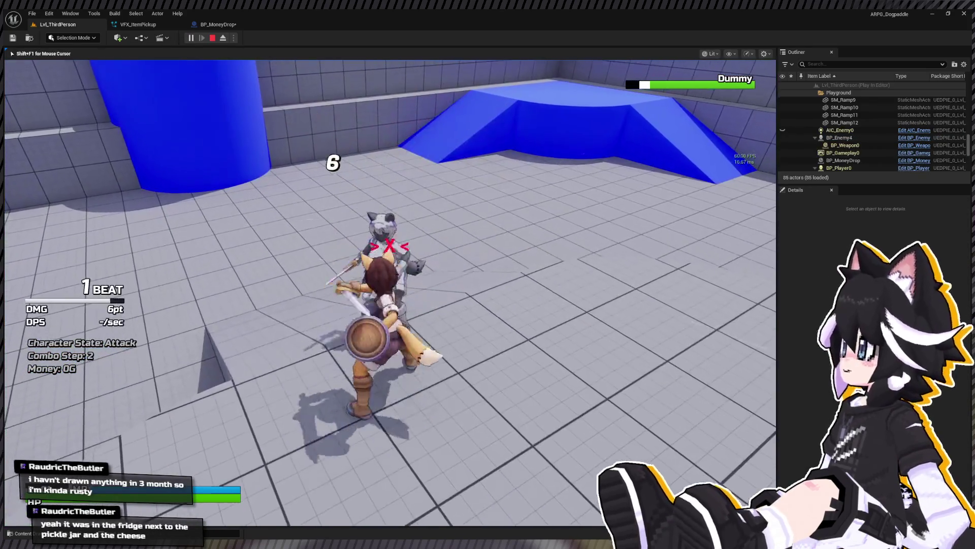
{"action": "left_click", "coordinate": [390, 292]}
{"action": "key", "text": "w"}
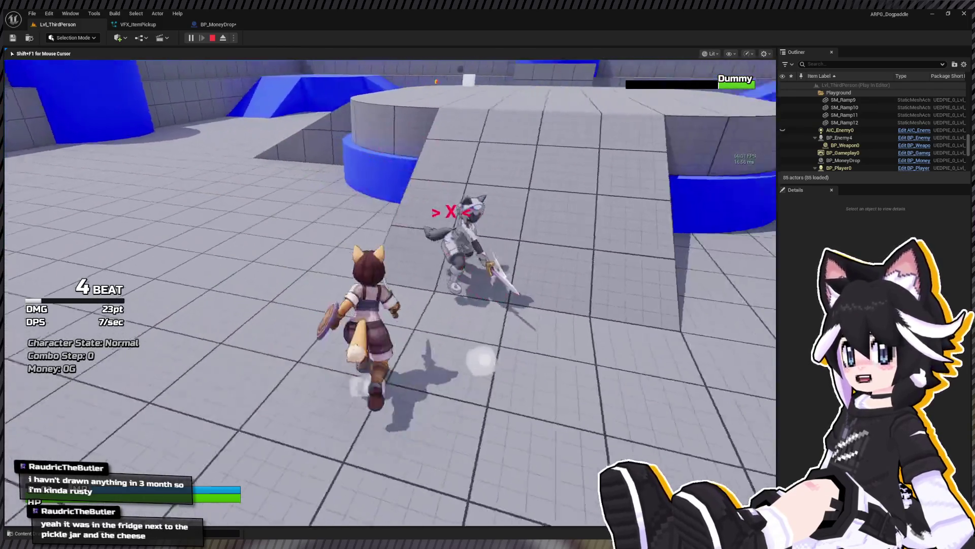
{"action": "left_click", "coordinate": [390, 292]}
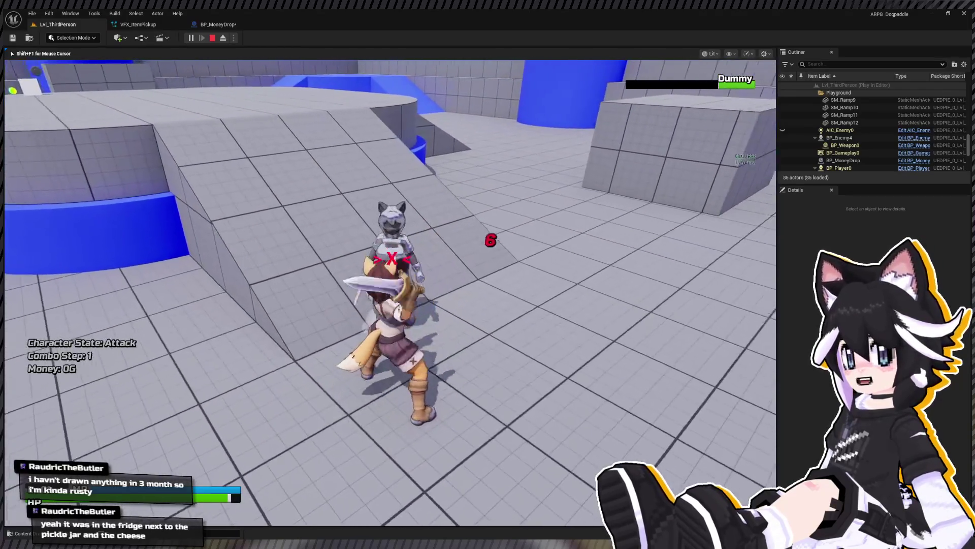
{"action": "left_click", "coordinate": [390, 293]}
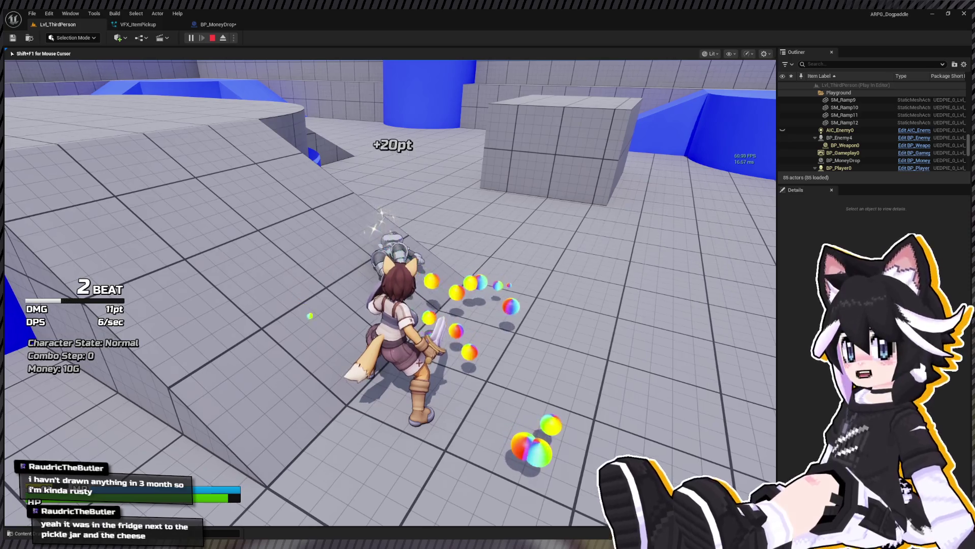
{"action": "key", "text": "w"}
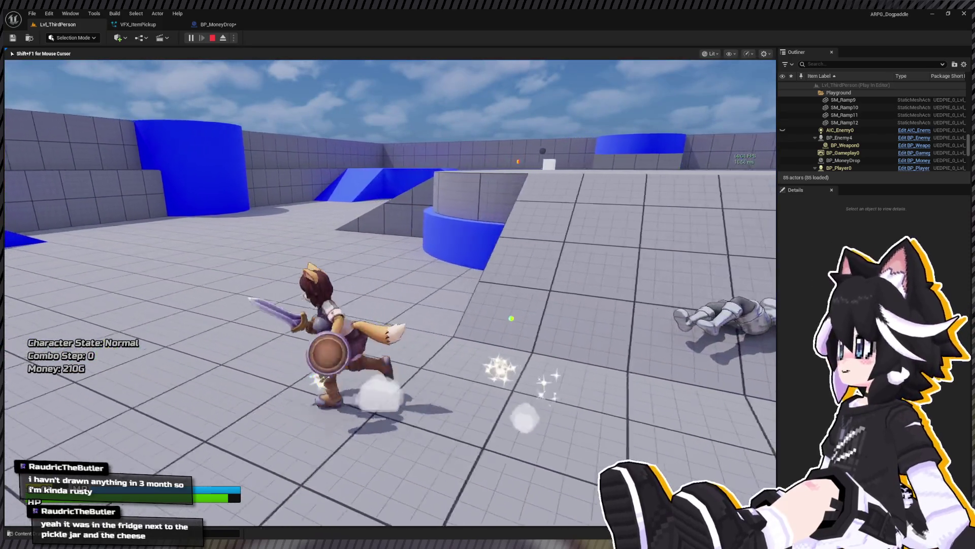
{"action": "key", "text": "w"}
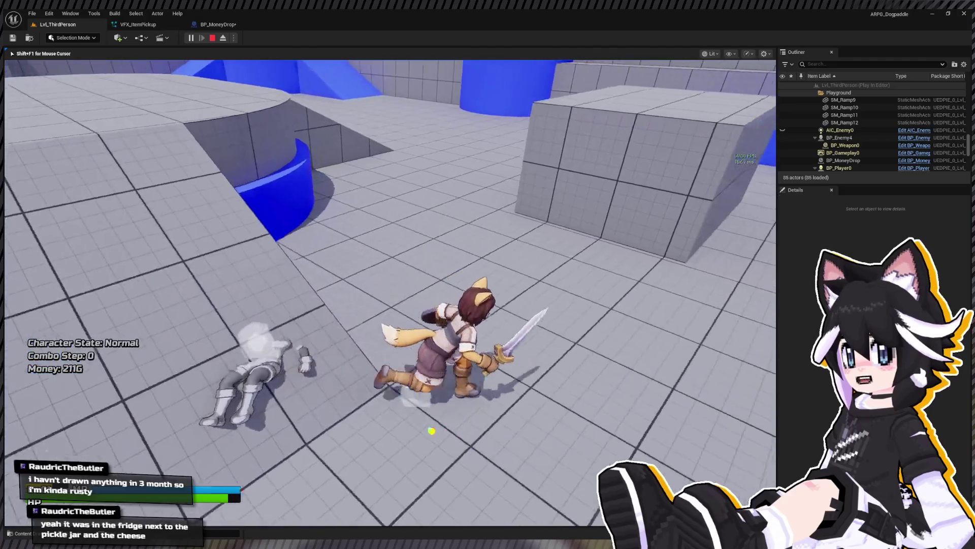
{"action": "key", "text": "w"}
{"action": "key", "text": "Escape"}
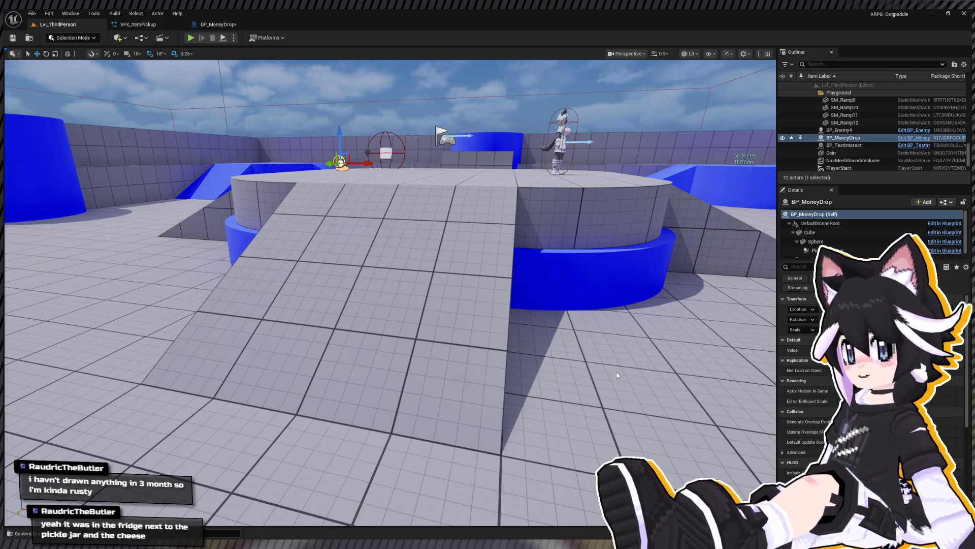
Add an Is Valid check on each Array Element from the Check for Overlap For Each Loop
{"action": "key", "text": "ctrl+Tab"}
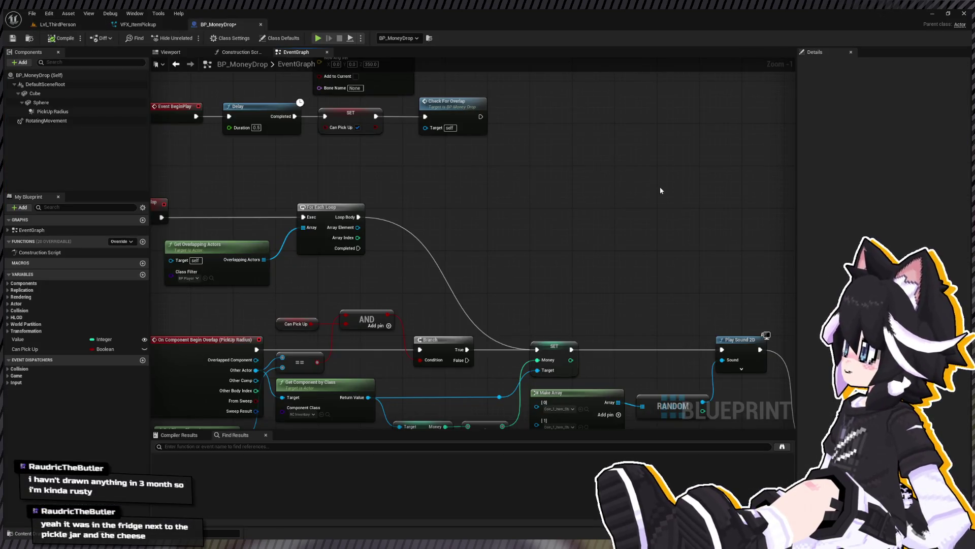
{"action": "mouse_move", "coordinate": [569, 184]}
{"action": "left_mouse_down"}
{"action": "mouse_move", "coordinate": [450, 176]}
{"action": "mouse_move", "coordinate": [541, 168]}
{"action": "mouse_move", "coordinate": [621, 309]}
{"action": "mouse_move", "coordinate": [615, 296]}
{"action": "left_mouse_up"}
{"action": "left_click", "coordinate": [479, 192]}
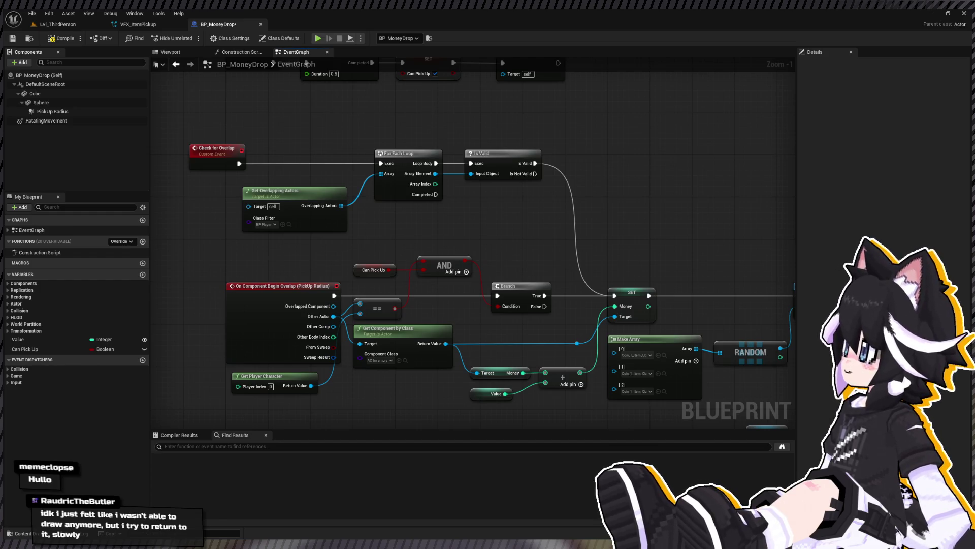
{"action": "left_click", "coordinate": [60, 26]}
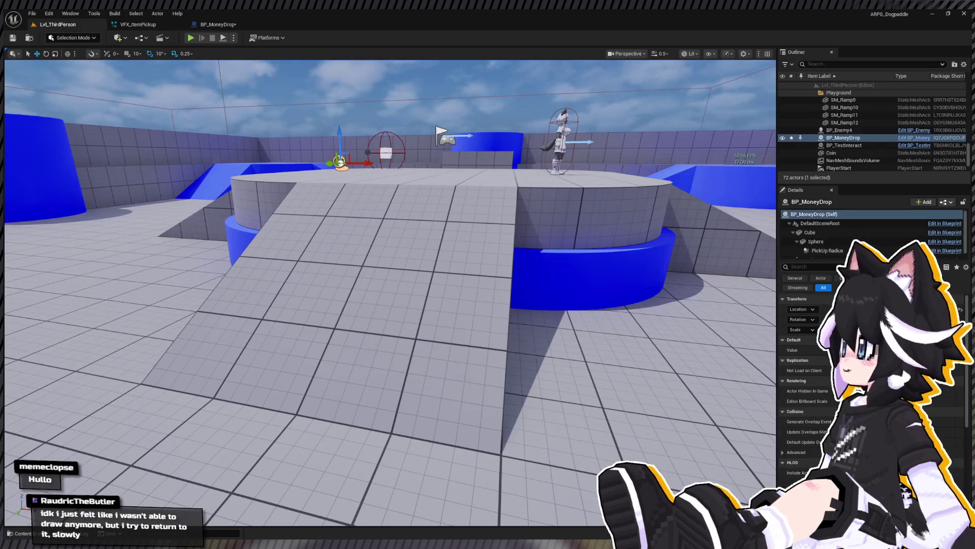
Playtest with the Is Valid check, beating the Dummy with combos and collecting coins to reach 170G
{"action": "left_click", "coordinate": [191, 38]}
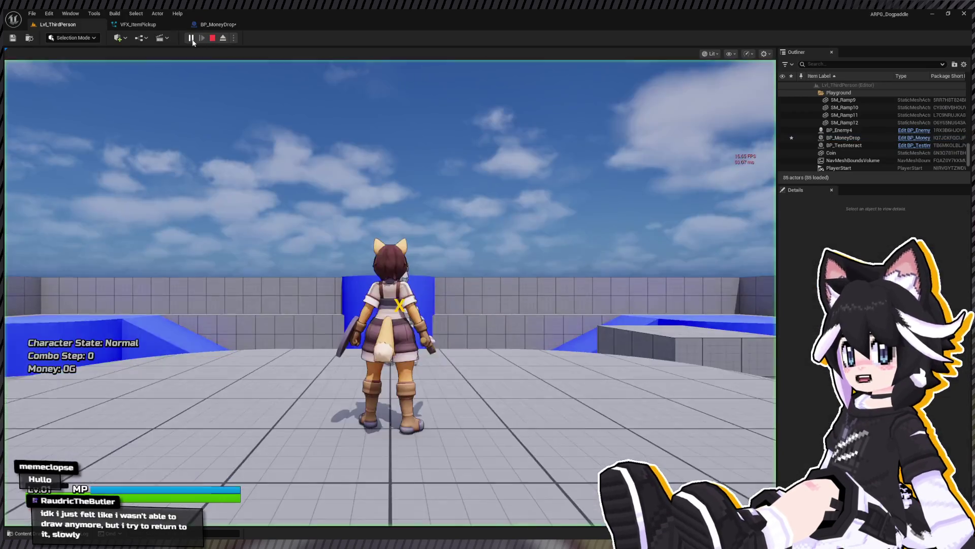
{"action": "key", "text": "w"}
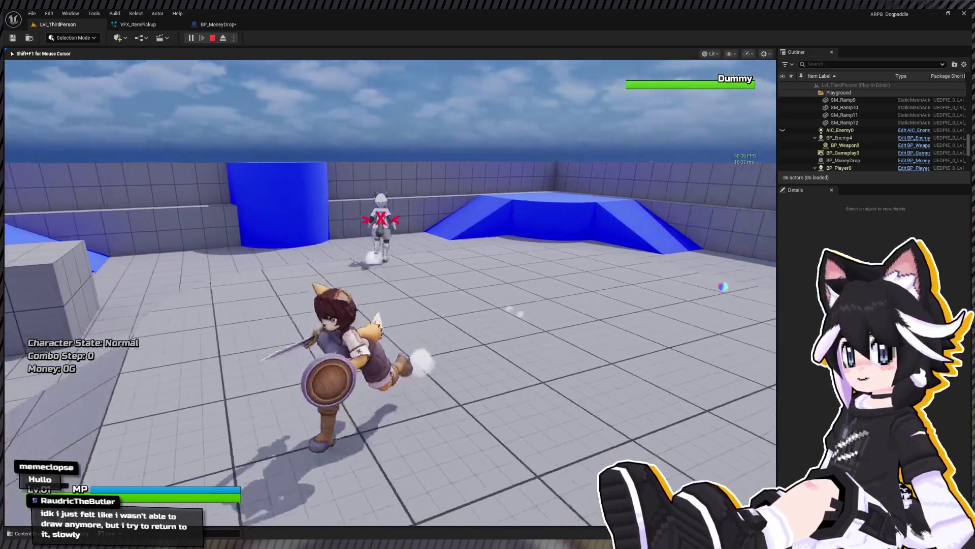
{"action": "key", "text": "a"}
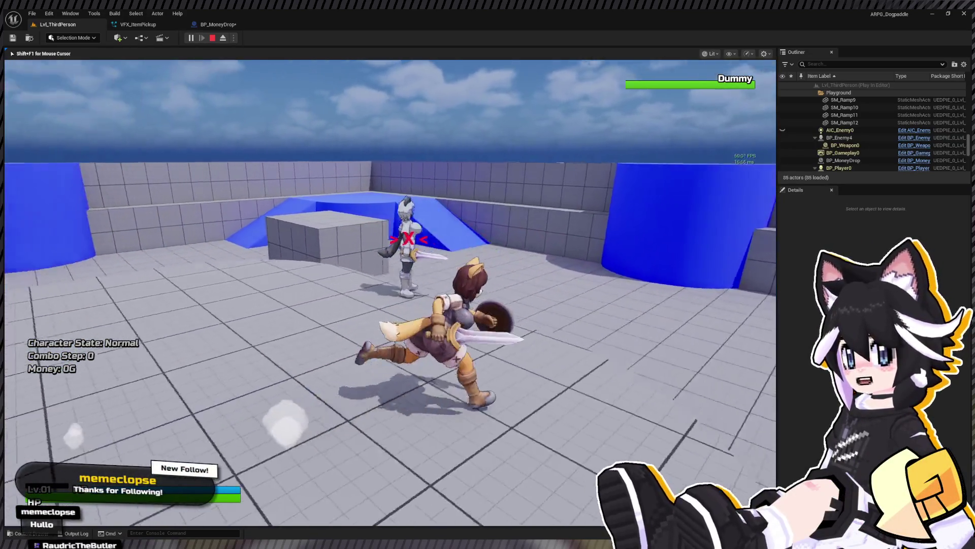
{"action": "key", "text": "w"}
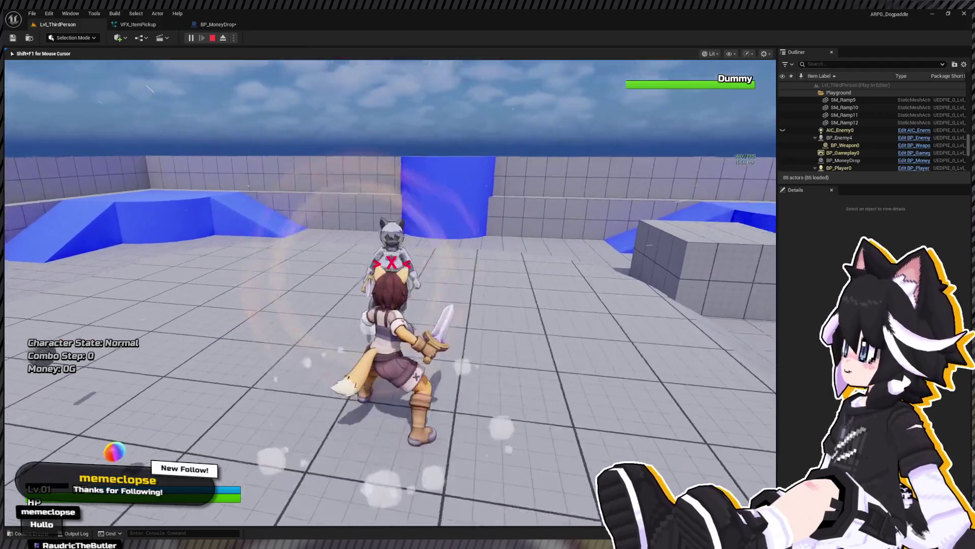
{"action": "left_click", "coordinate": [390, 293]}
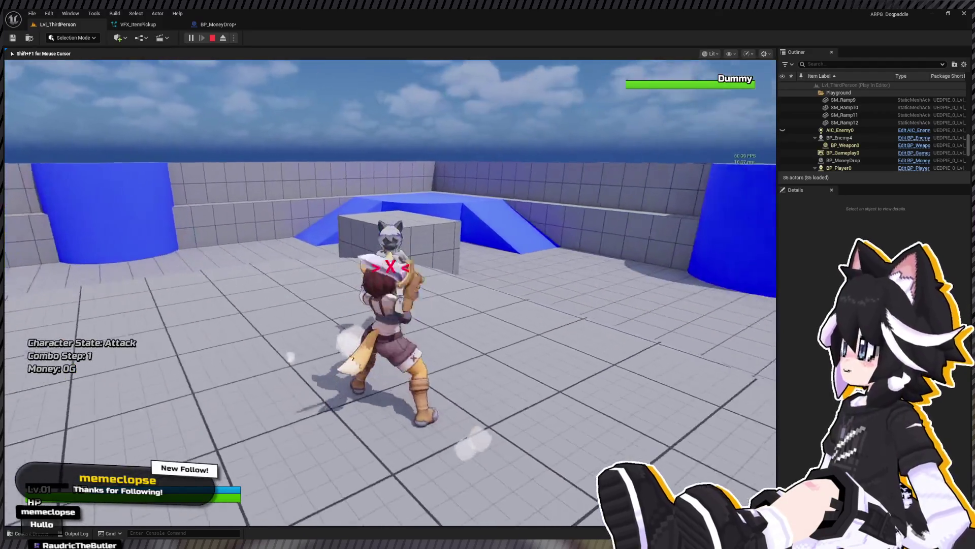
{"action": "left_click", "coordinate": [390, 293]}
{"action": "left_click", "coordinate": [390, 293]}
{"action": "key", "text": "w"}
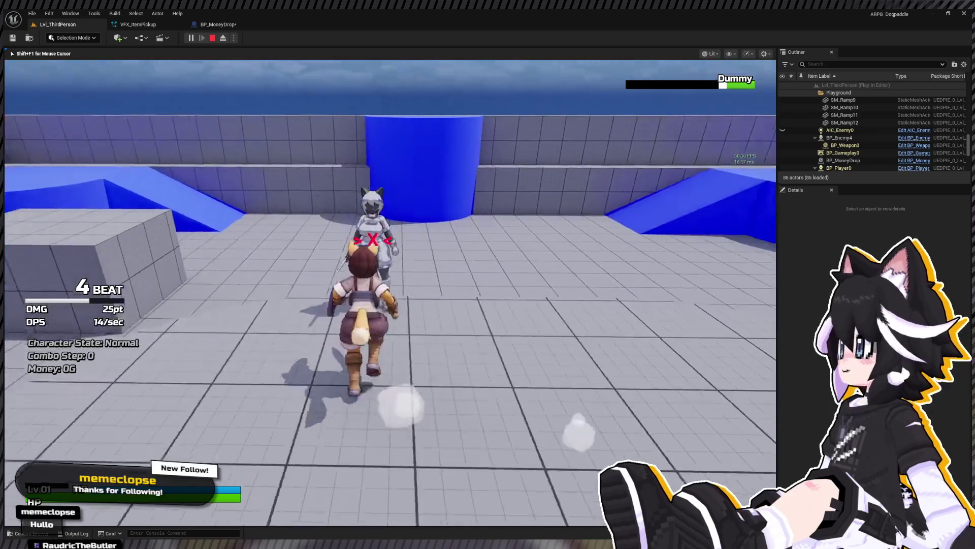
{"action": "left_click", "coordinate": [390, 292]}
{"action": "left_click", "coordinate": [390, 293]}
{"action": "left_click", "coordinate": [390, 293]}
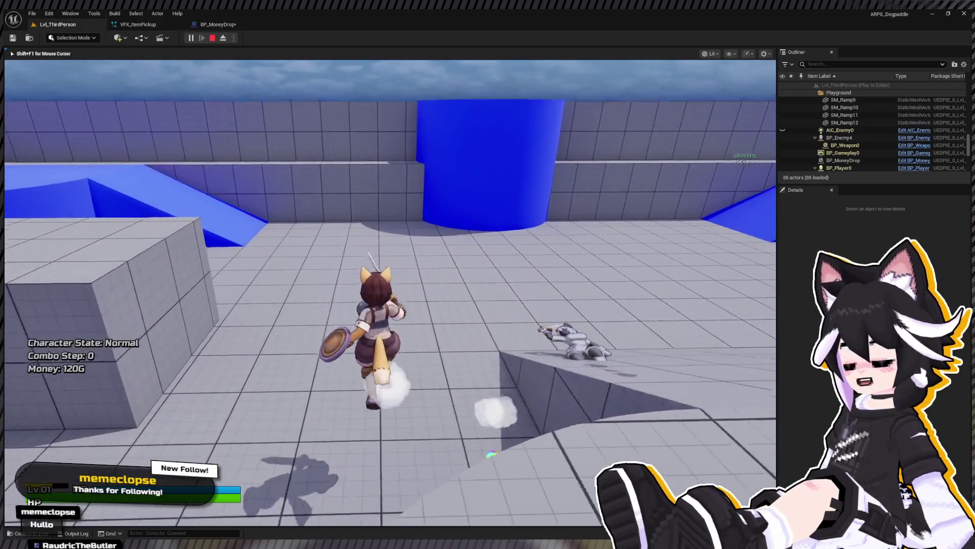
{"action": "key", "text": "w"}
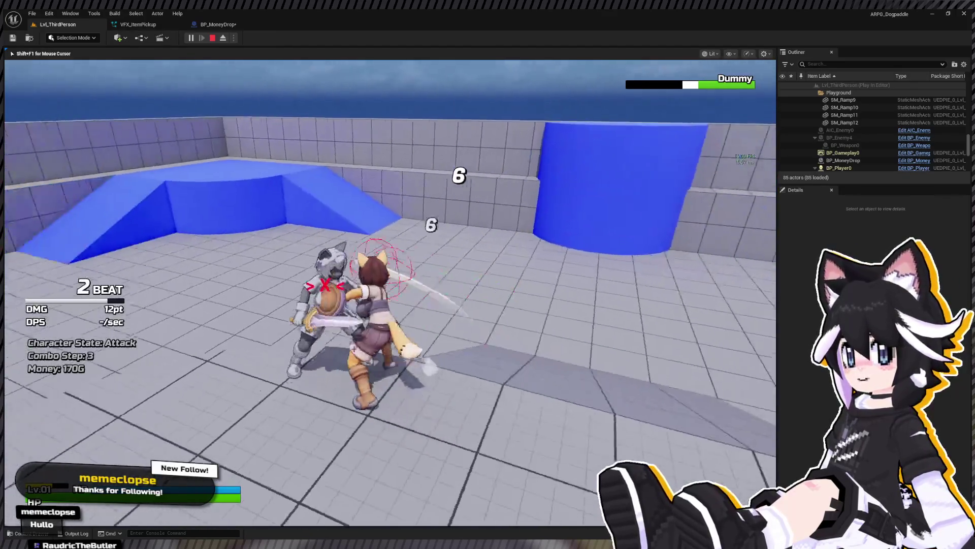
{"action": "key", "text": "Escape"}
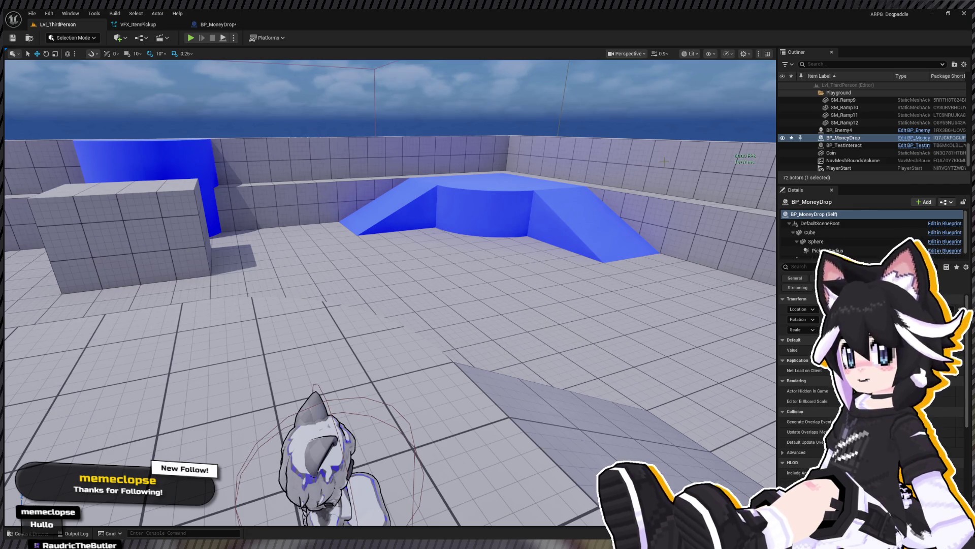
Duplicate BP_Enemy4 into two rows of three enemies, BP_Enemy4 to BP_Enemy9, and start a playtest
{"action": "left_click_drag", "start_coordinate": [290, 348], "coordinate": [290, 349]}
{"action": "left_click", "coordinate": [290, 348]}
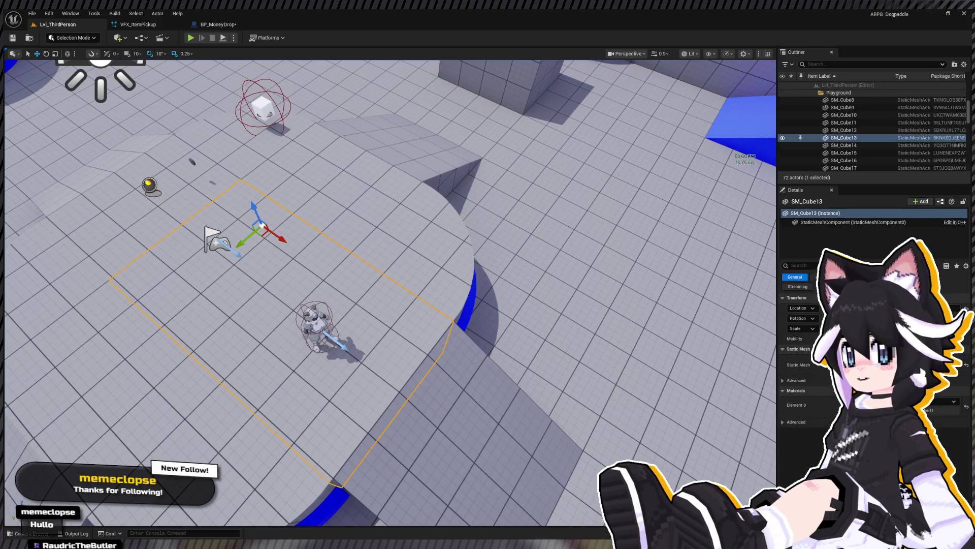
{"action": "left_click", "coordinate": [314, 321]}
{"action": "key", "text": "f"}
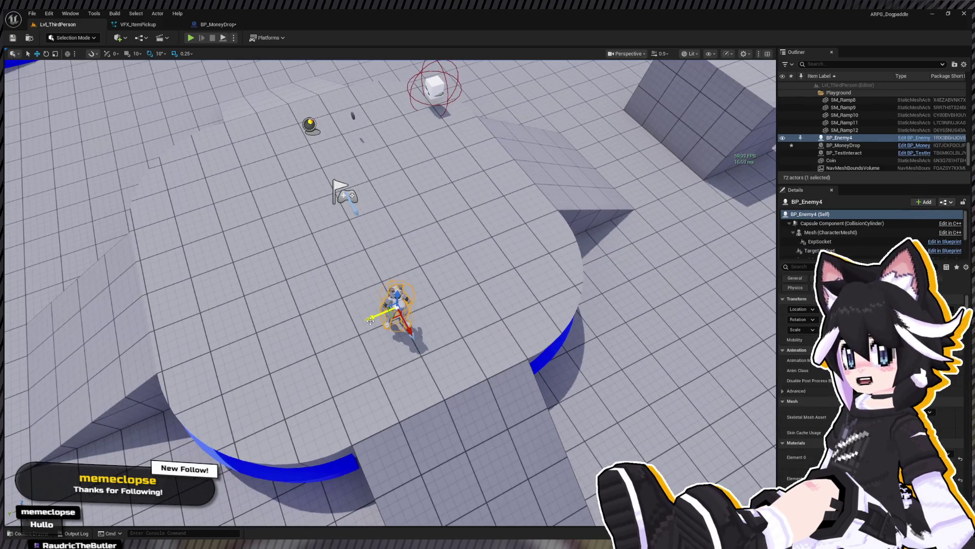
{"action": "mouse_move", "coordinate": [376, 316]}
{"action": "left_mouse_down", "text": "alt"}
{"action": "mouse_move", "coordinate": [292, 344]}
{"action": "mouse_move", "coordinate": [457, 280]}
{"action": "left_mouse_up", "text": "alt"}
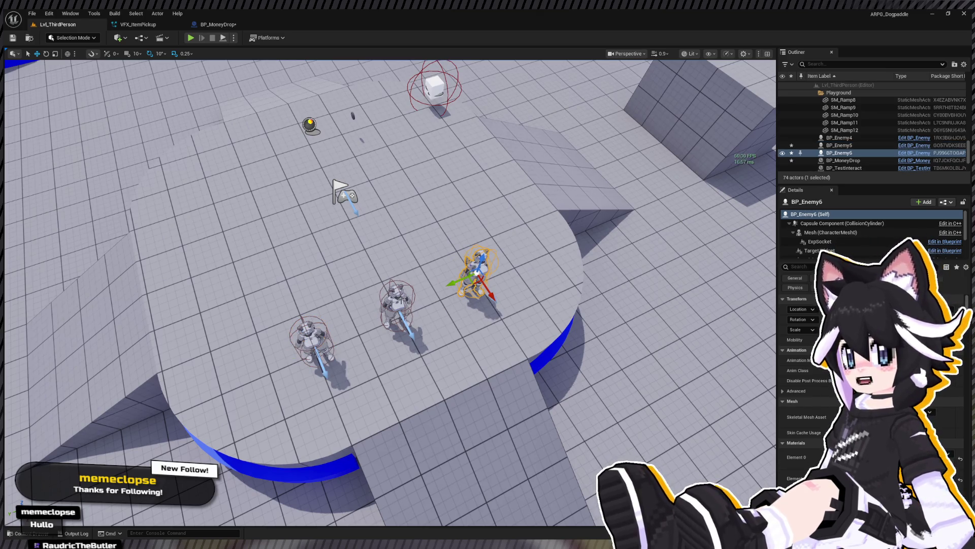
{"action": "left_click", "coordinate": [379, 315], "text": "ctrl"}
{"action": "left_click", "coordinate": [312, 337], "text": "ctrl"}
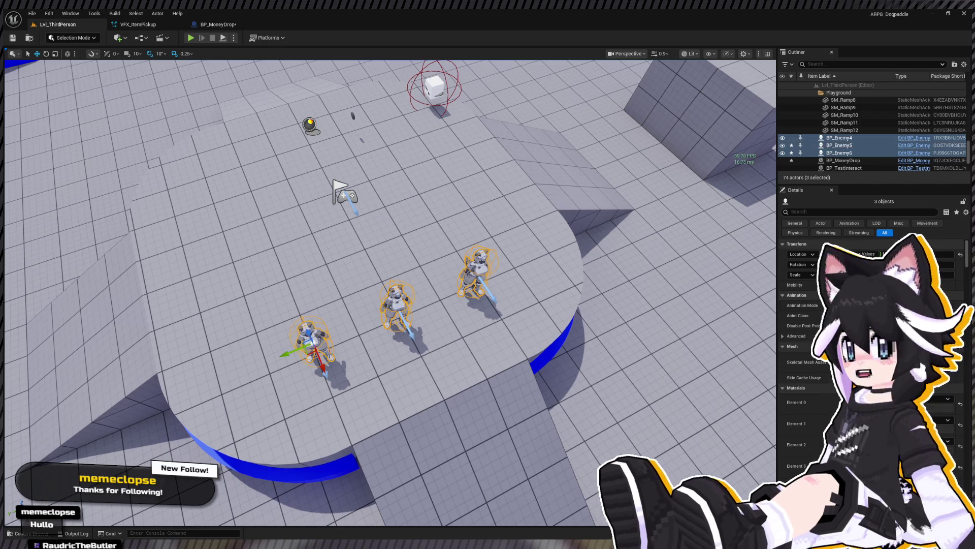
{"action": "left_click_drag", "start_coordinate": [321, 368], "coordinate": [344, 421], "text": "alt"}
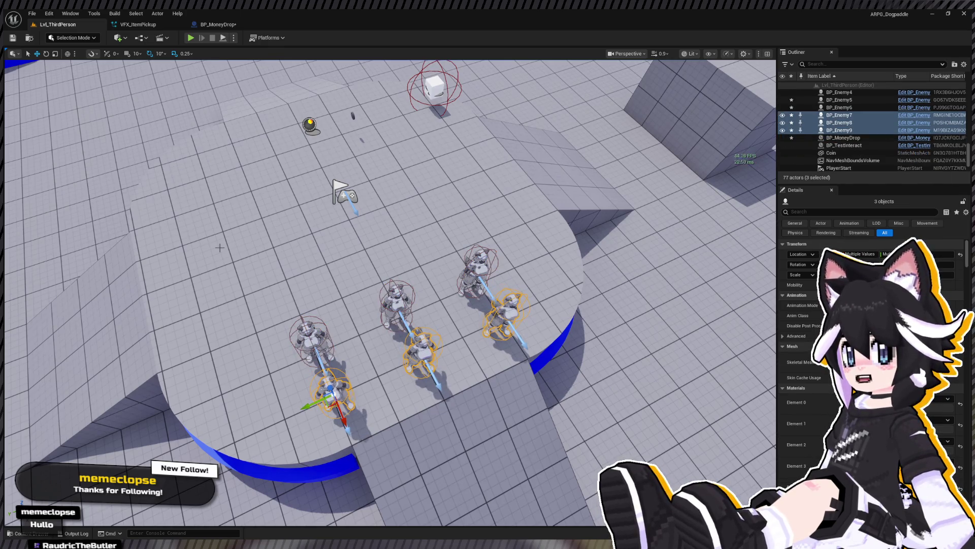
{"action": "left_click", "coordinate": [191, 38]}
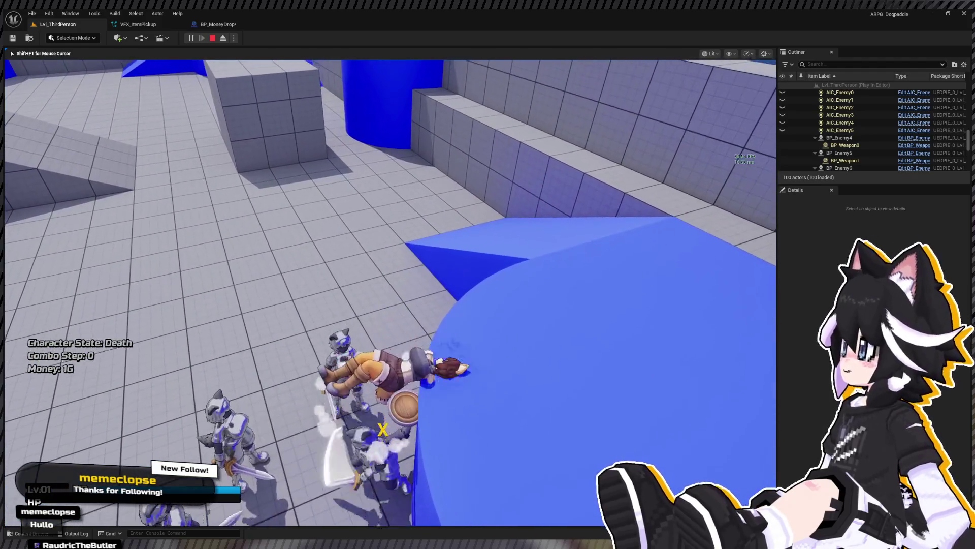
Stop the playtest after the armored enemies kill the character
{"action": "key", "text": "Escape"}
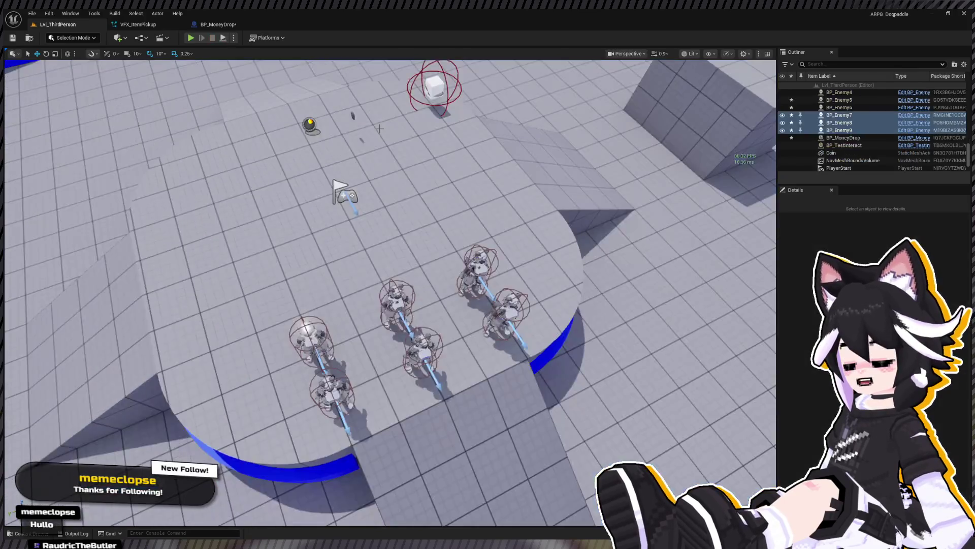
Delete three duplicated enemies including BP_Enemy9, keeping BP_Enemy4 to BP_Enemy6, and start playing
{"action": "key", "text": "f"}
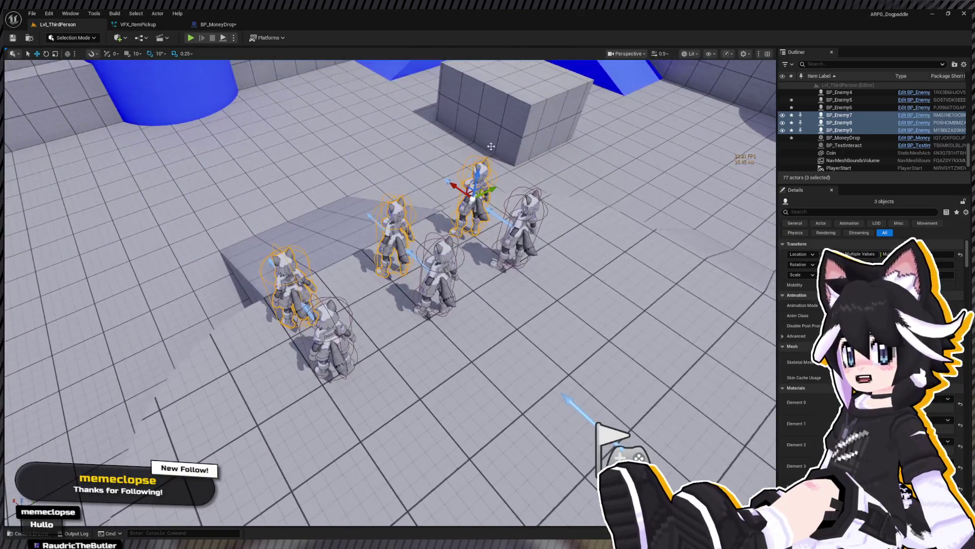
{"action": "left_click", "coordinate": [508, 356]}
{"action": "left_click", "coordinate": [394, 233]}
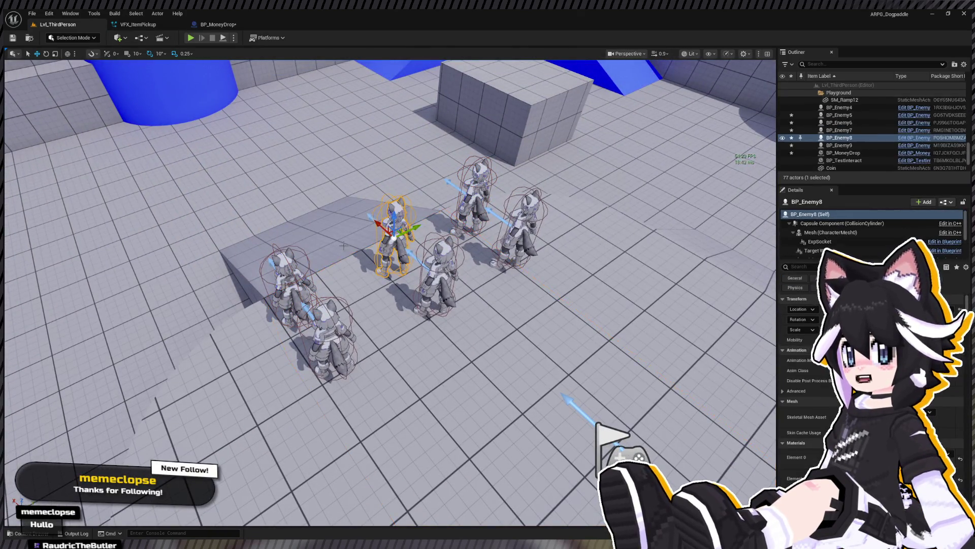
{"action": "key", "text": "Delete"}
{"action": "left_click", "coordinate": [287, 277]}
{"action": "key", "text": "Delete"}
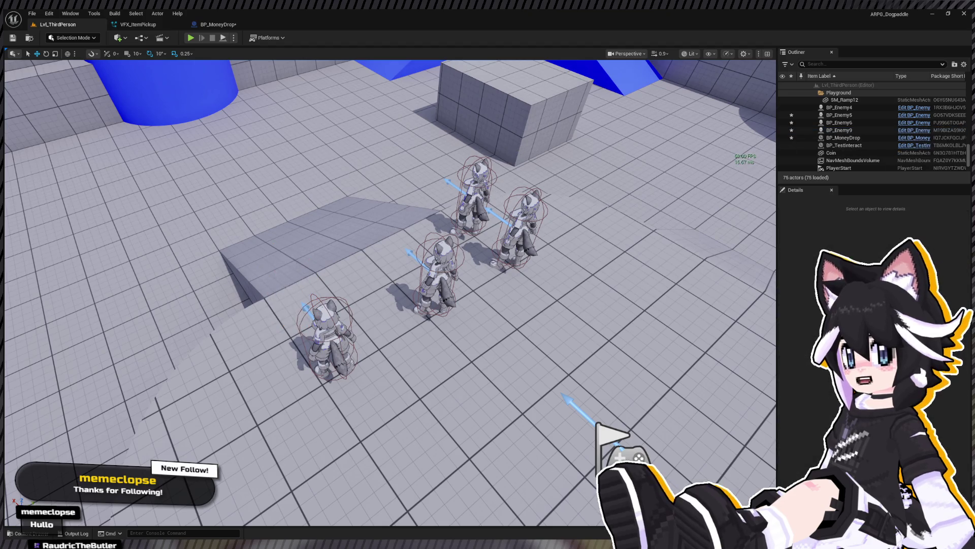
{"action": "left_click", "coordinate": [475, 204]}
{"action": "key", "text": "Delete"}
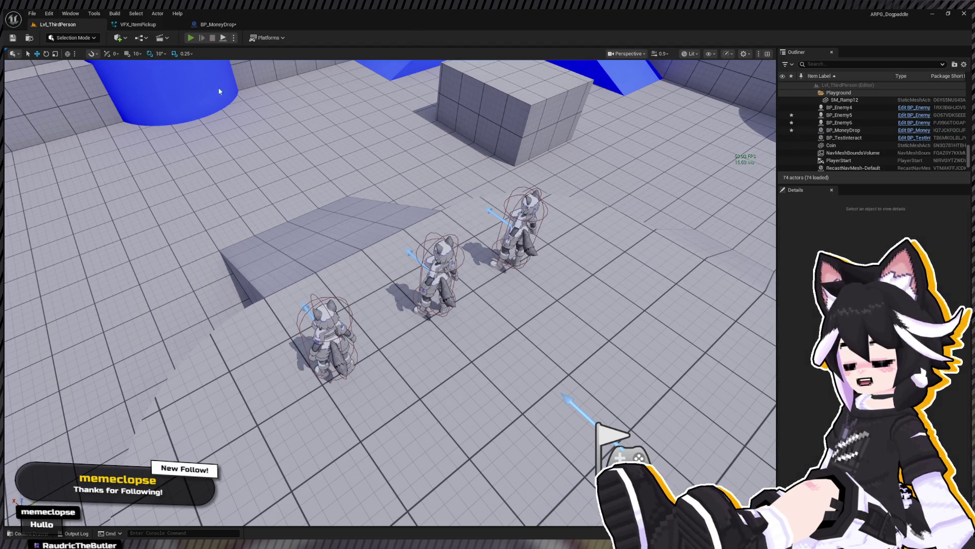
{"action": "left_click", "coordinate": [190, 37]}
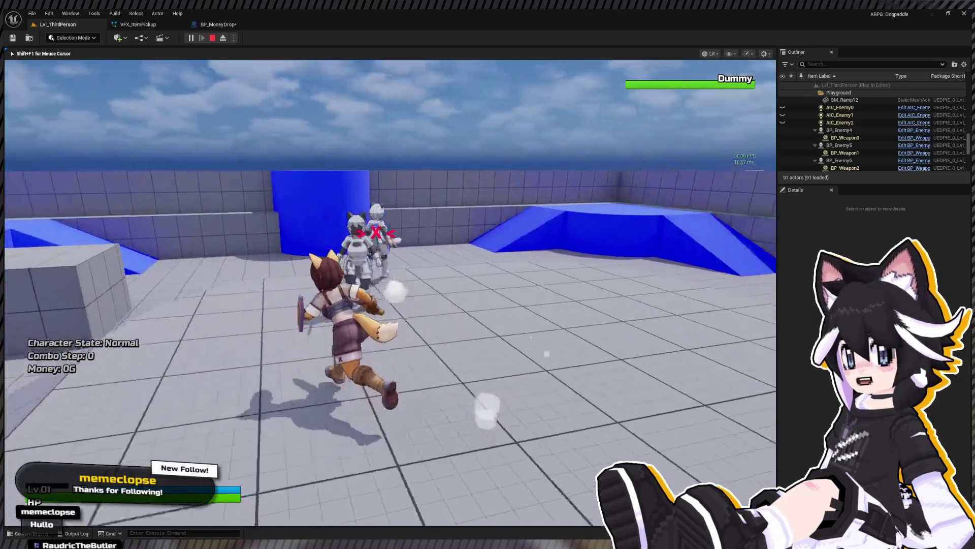
Fight the three enemies with sword combos, finishing one off
{"action": "key", "text": "w"}
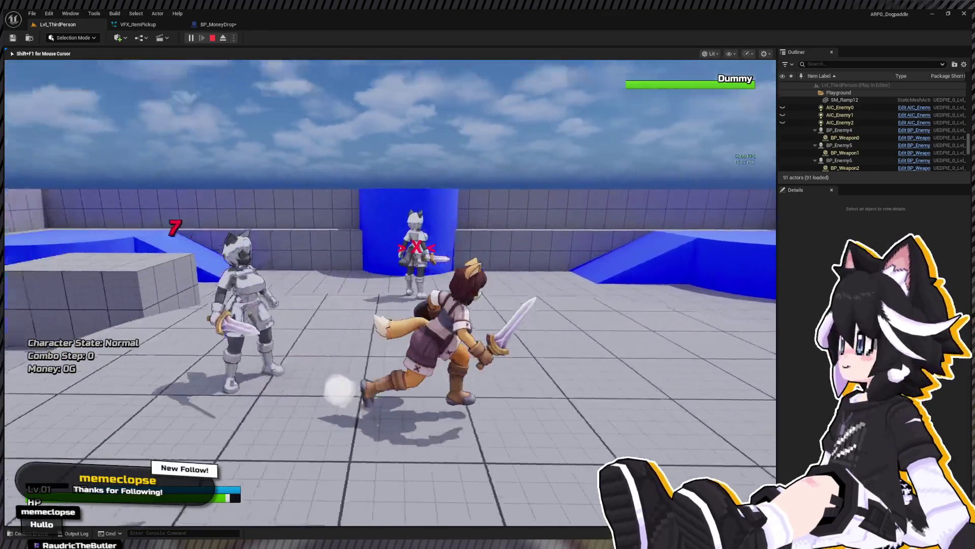
{"action": "key", "text": "w"}
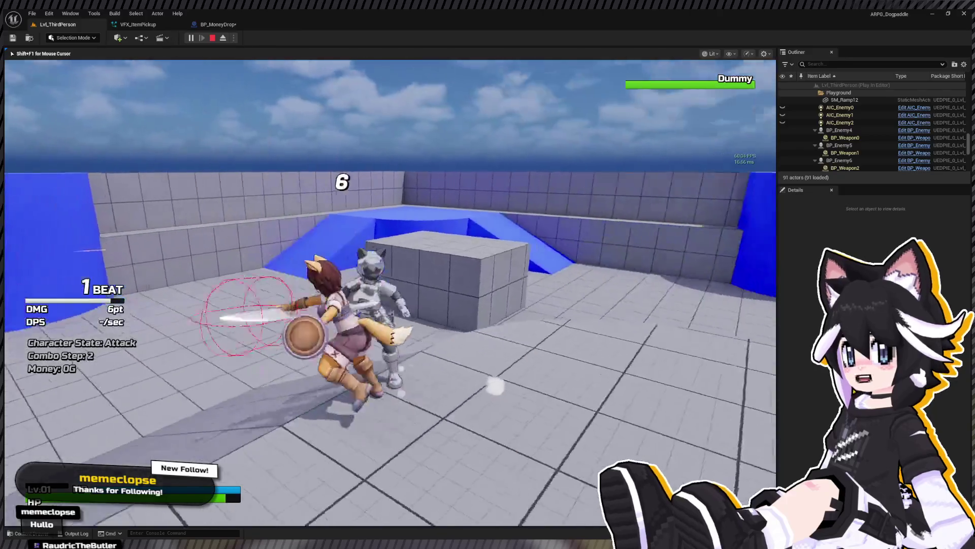
{"action": "key", "text": "w"}
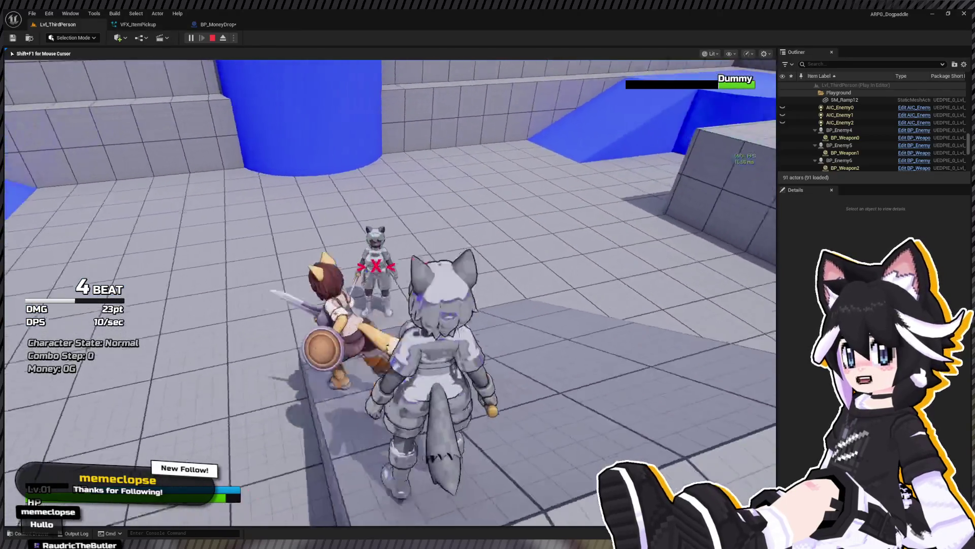
{"action": "key", "text": "w"}
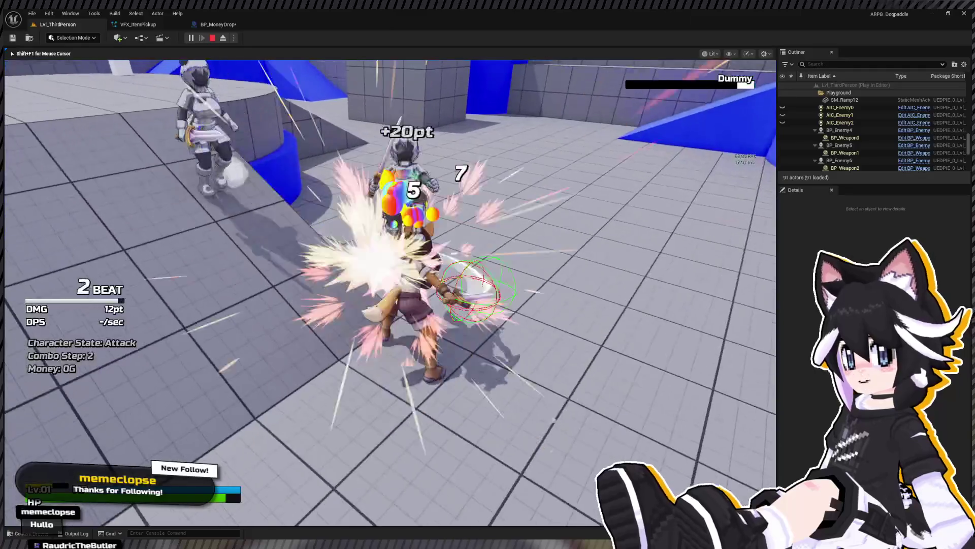
{"action": "key", "text": "w"}
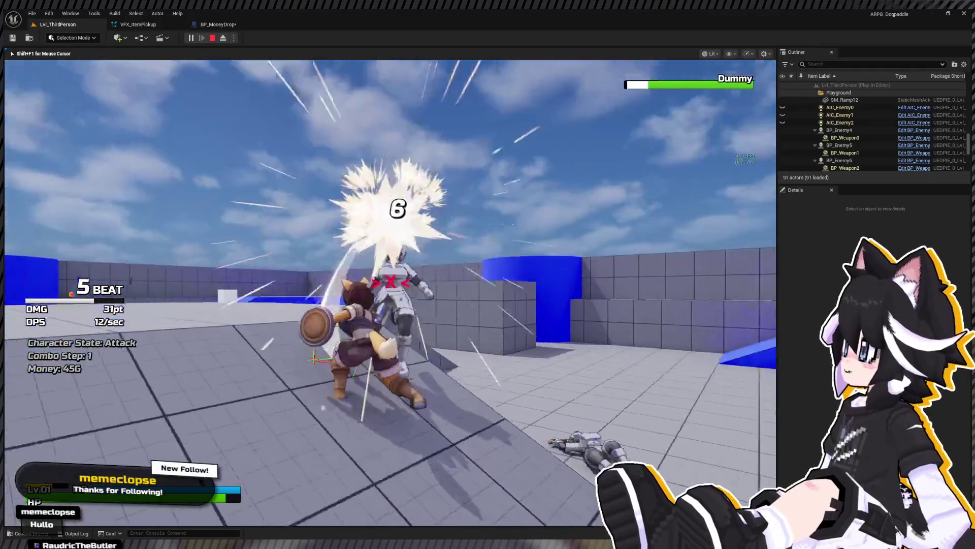
{"action": "key", "text": "w"}
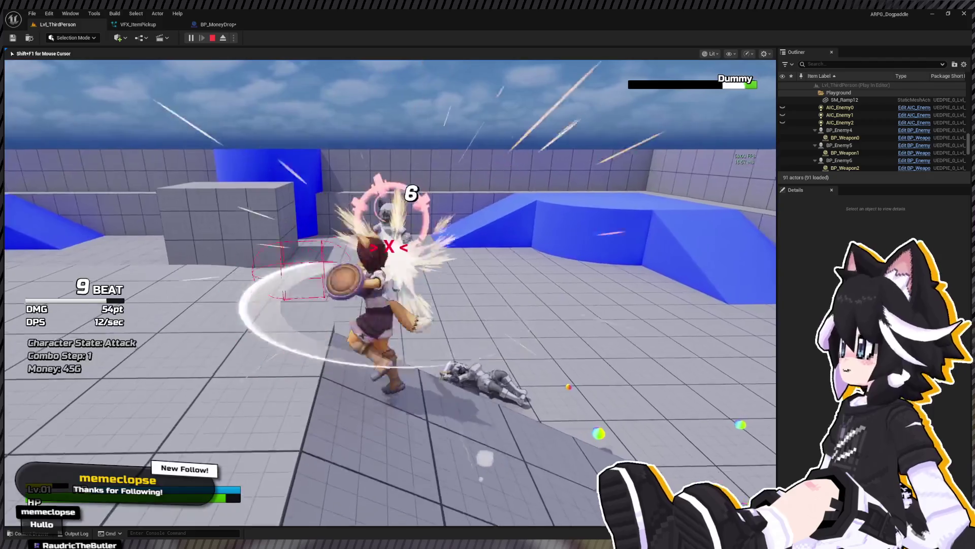
{"action": "key", "text": "space"}
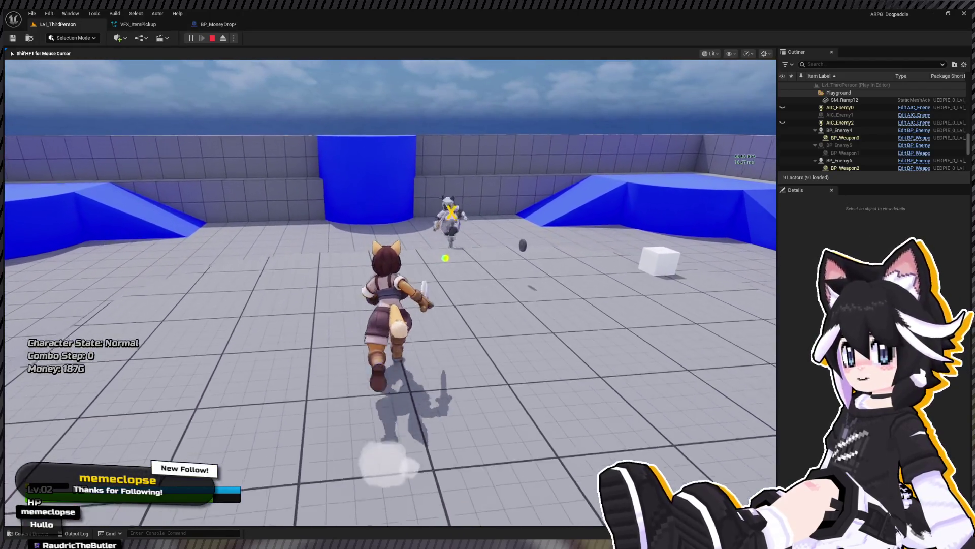
Lock onto an enemy and gather the scattered coin drops until money reaches 554G
{"action": "key", "text": "Tab"}
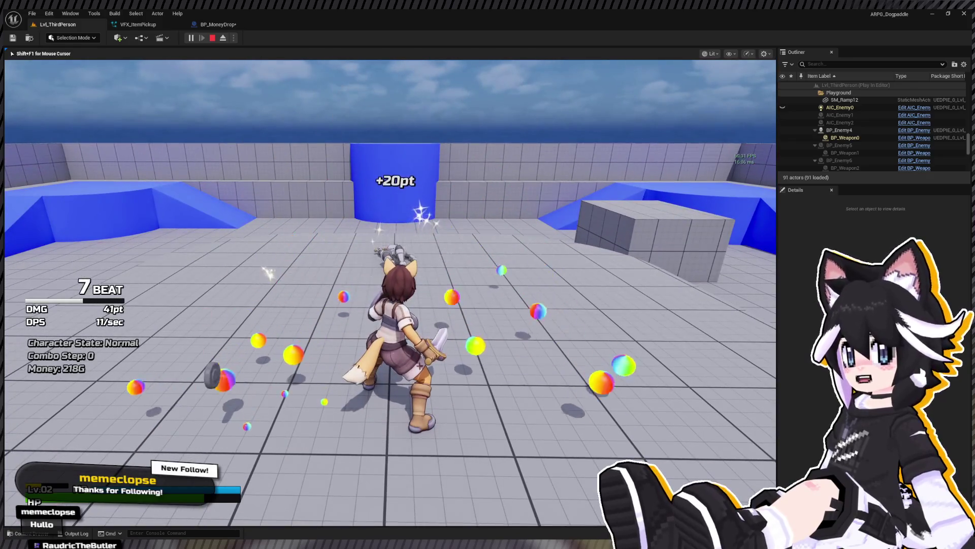
{"action": "key", "text": "w"}
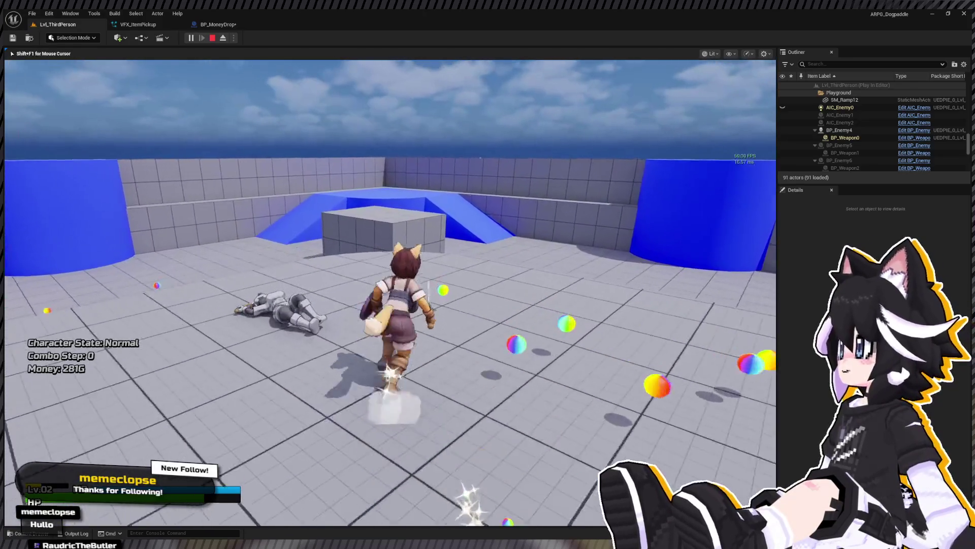
{"action": "key", "text": "s"}
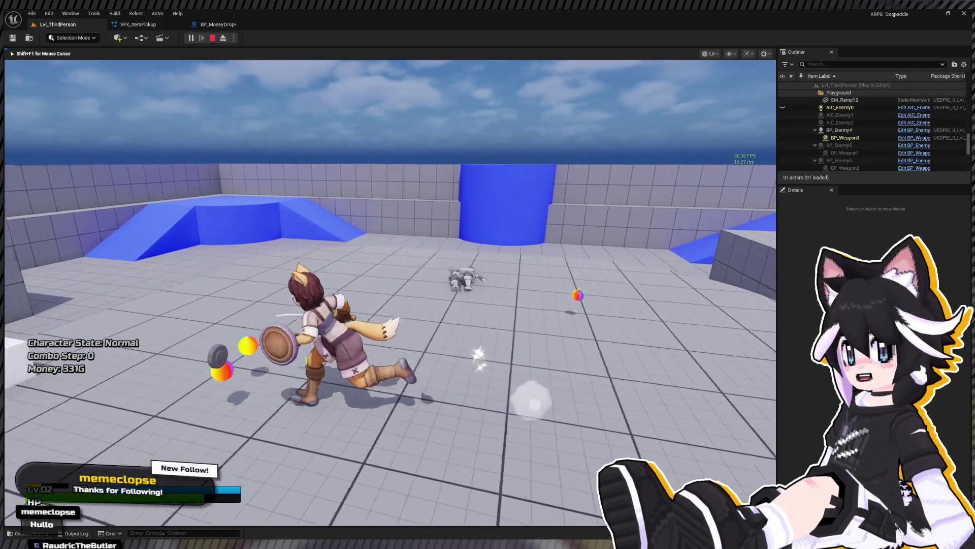
{"action": "key", "text": "w"}
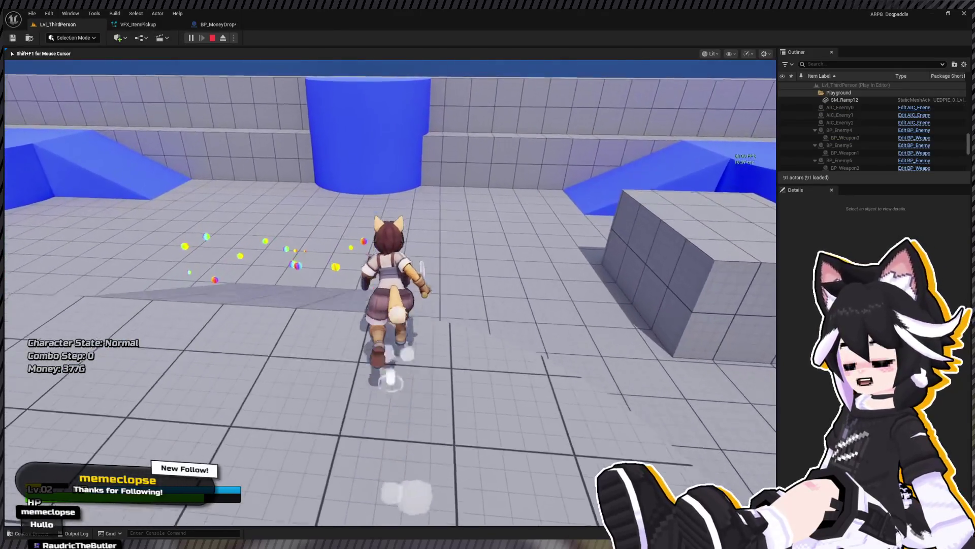
{"action": "key", "text": "w"}
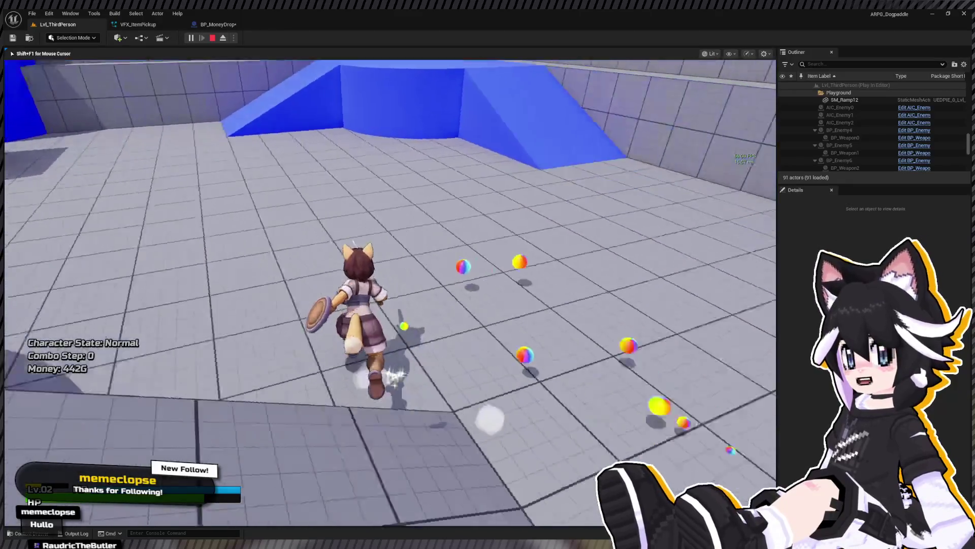
{"action": "key", "text": "w"}
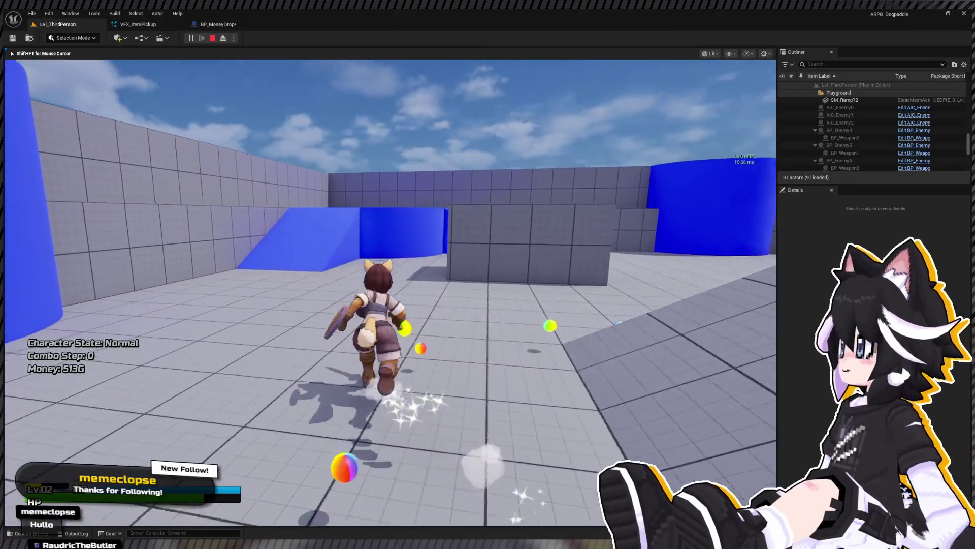
{"action": "key", "text": "w"}
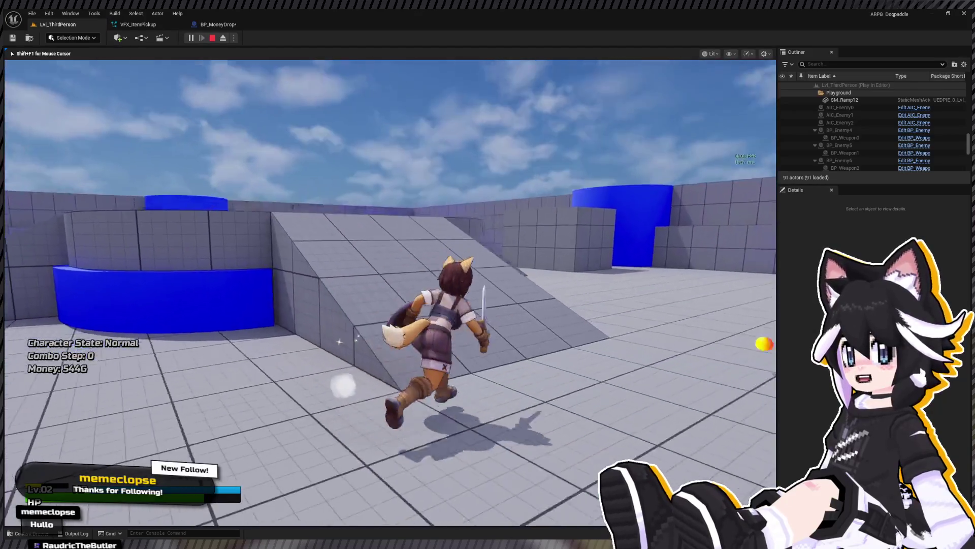
{"action": "key", "text": "w"}
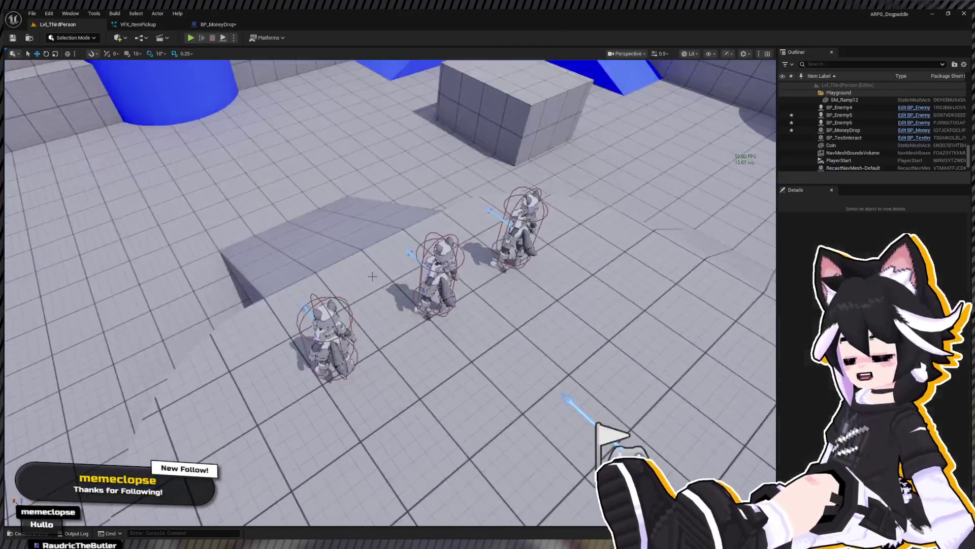
{"action": "key", "text": "Escape"}
{"action": "left_click", "coordinate": [209, 25]}
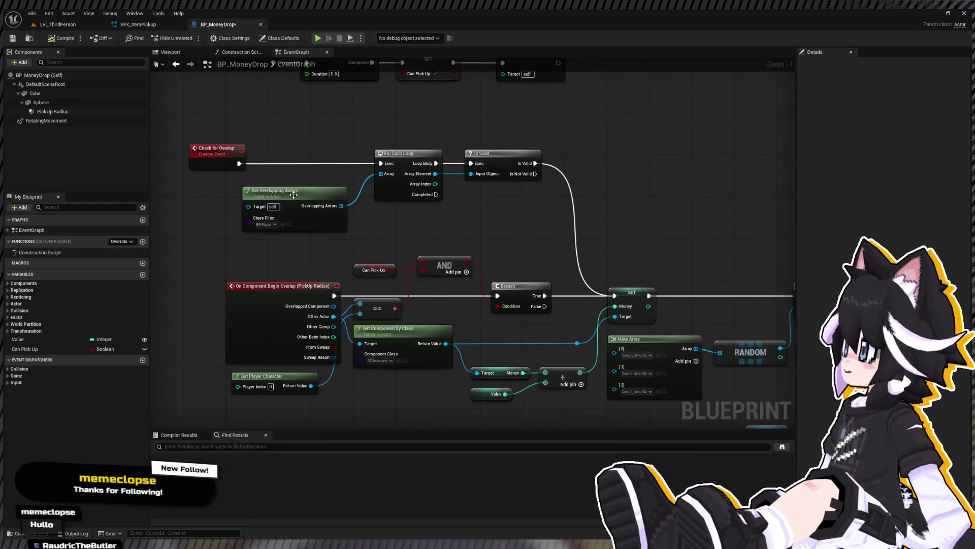
Raise PickUp Radius's sphere radius above 64.0 and playtest the level again
{"action": "left_click", "coordinate": [52, 112]}
{"action": "left_click", "coordinate": [907, 210]}
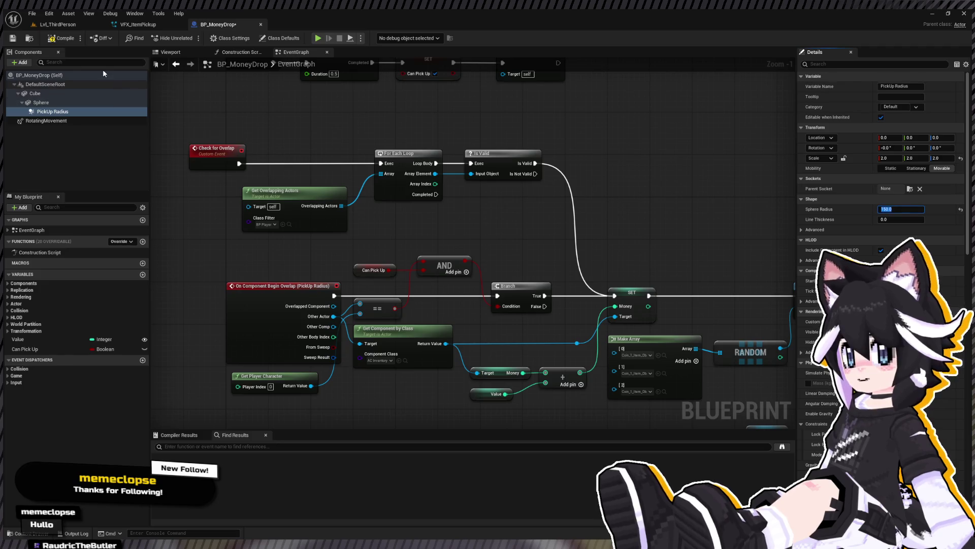
{"action": "left_click", "coordinate": [59, 23]}
{"action": "left_click", "coordinate": [191, 38]}
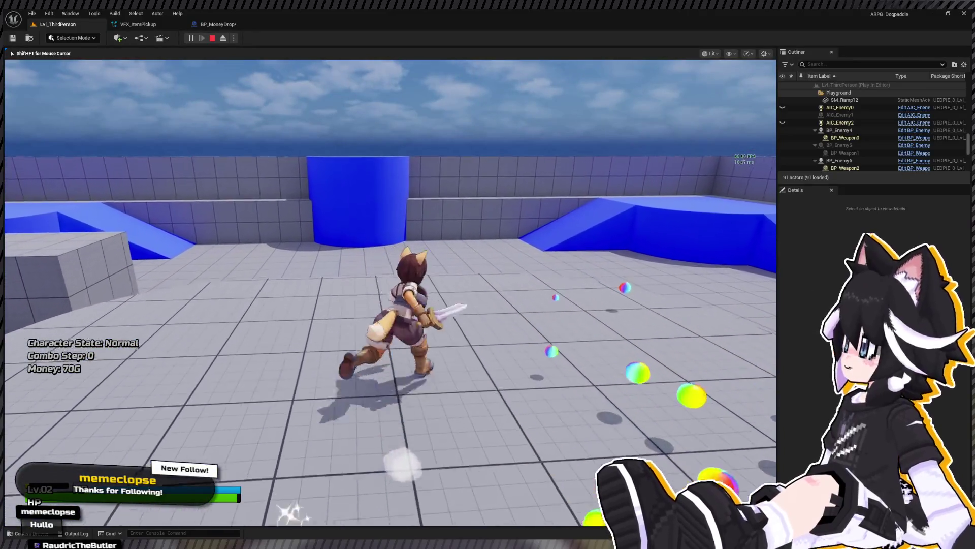
Stop Play-In-Editor after collecting coins to return to the Lvl_ThirdPerson level editor
{"action": "key", "text": "Escape"}
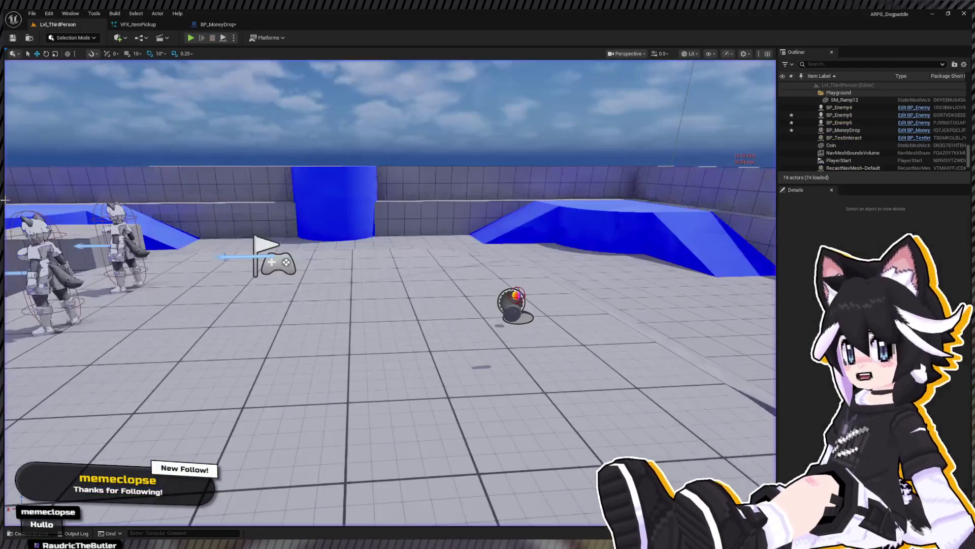